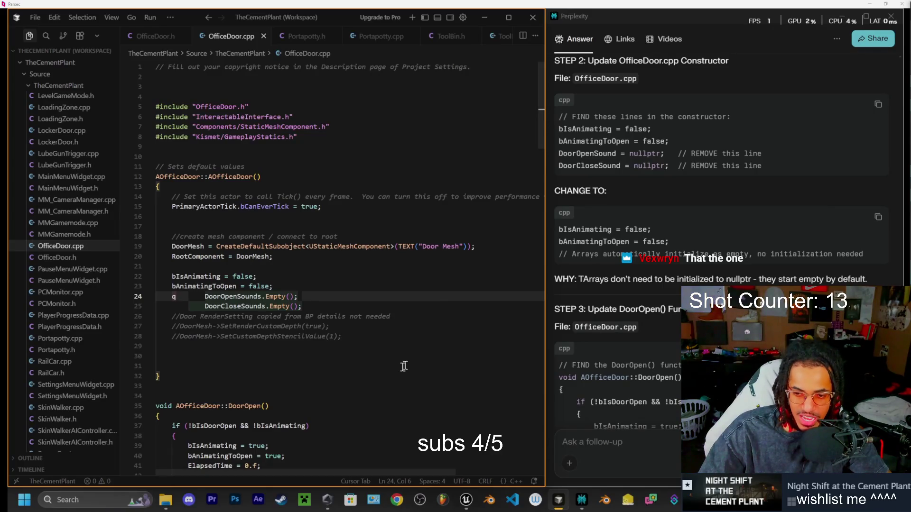
# - Delete the stray 'q' at the end of line 24 in the OfficeDoor constructor
pyautogui.click(351, 335)
pyautogui.click(292, 288)
pyautogui.click(216, 297)
pyautogui.press('BackSpace')
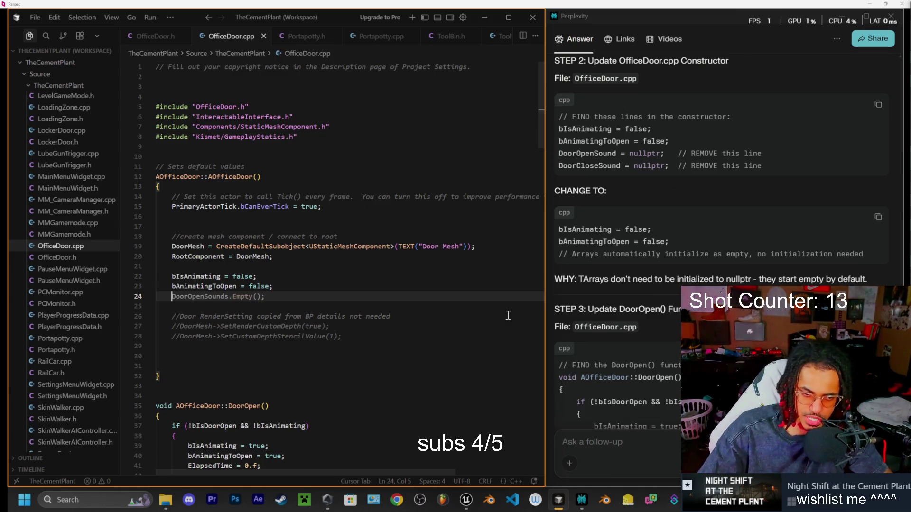
pyautogui.scroll(-1, 612, 276)
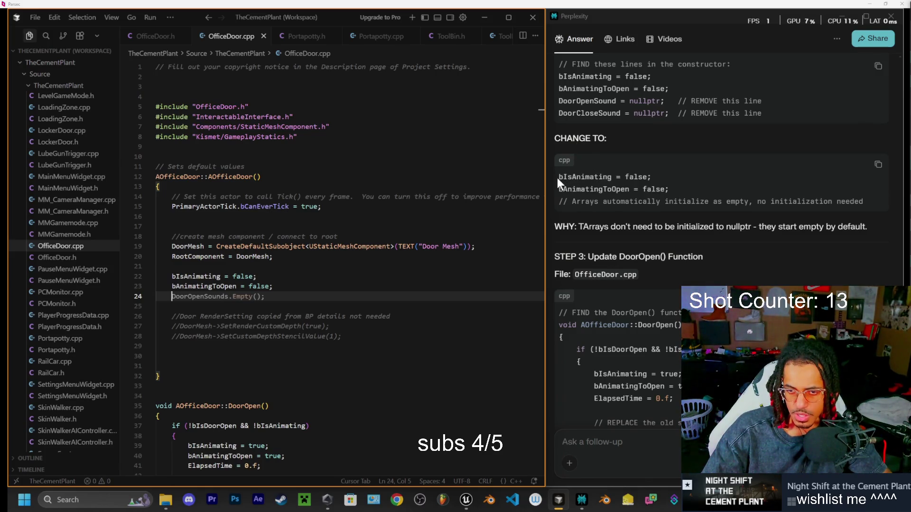
# - Remove the DoorOpenSounds.Empty() line from the constructor, then scroll down to DoorOpen()
pyautogui.hotkey('shift', 'End')
pyautogui.press('Delete')
pyautogui.moveTo(558, 176); pyautogui.dragTo(696, 183)
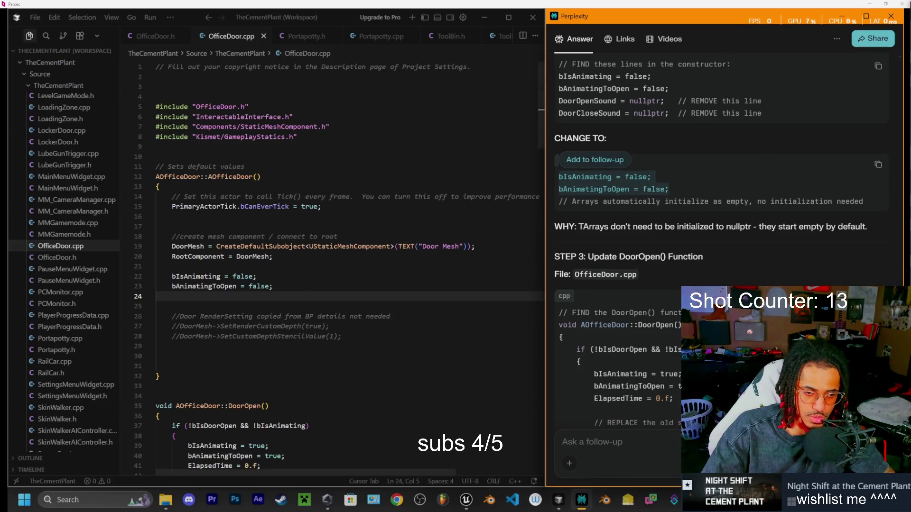
pyautogui.click(606, 219)
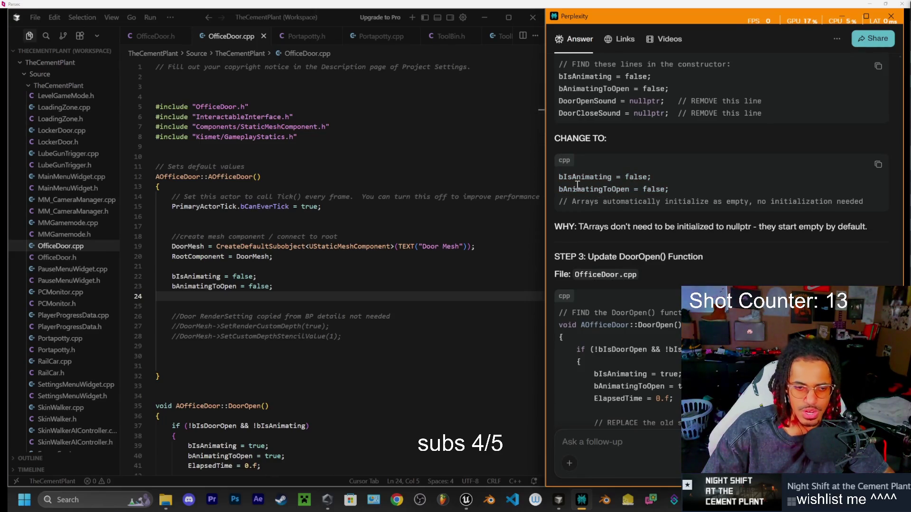
pyautogui.scroll(-2, 611, 246)
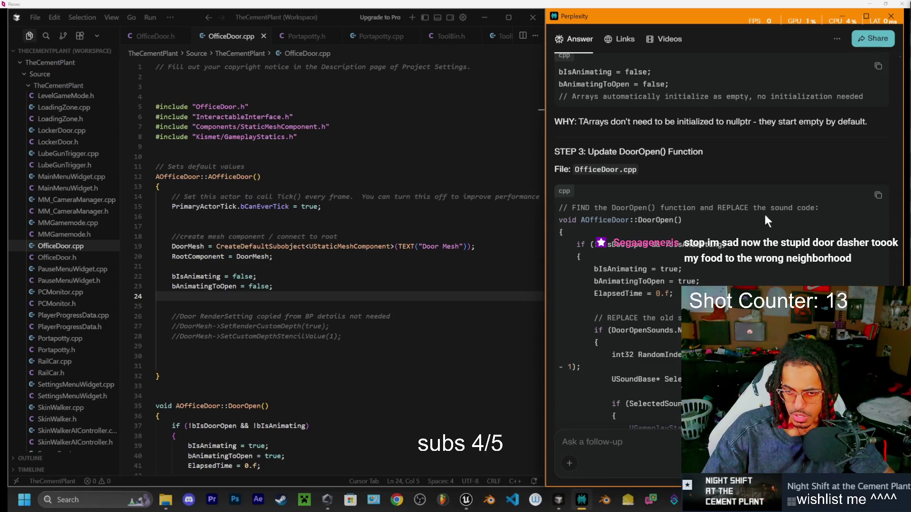
pyautogui.scroll(-1, 701, 213)
pyautogui.scroll(-4, 701, 215)
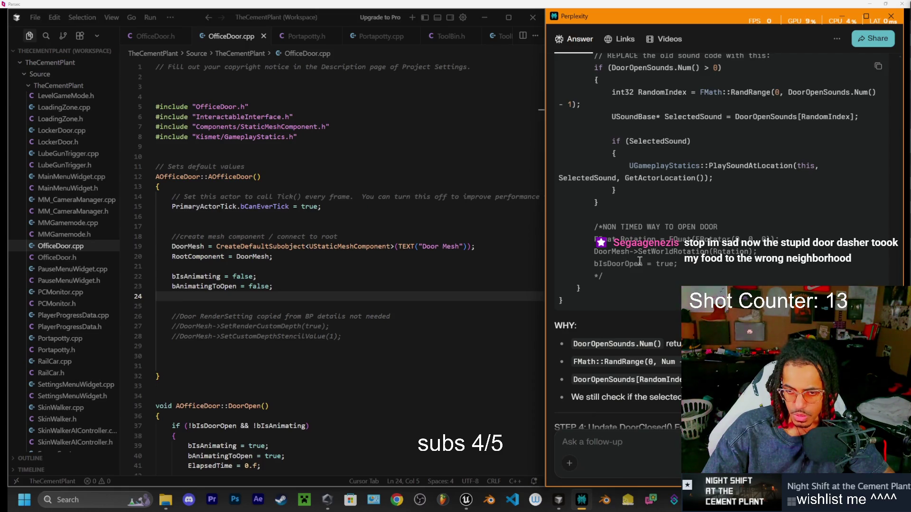
pyautogui.scroll(2, 631, 294)
pyautogui.scroll(1, 649, 301)
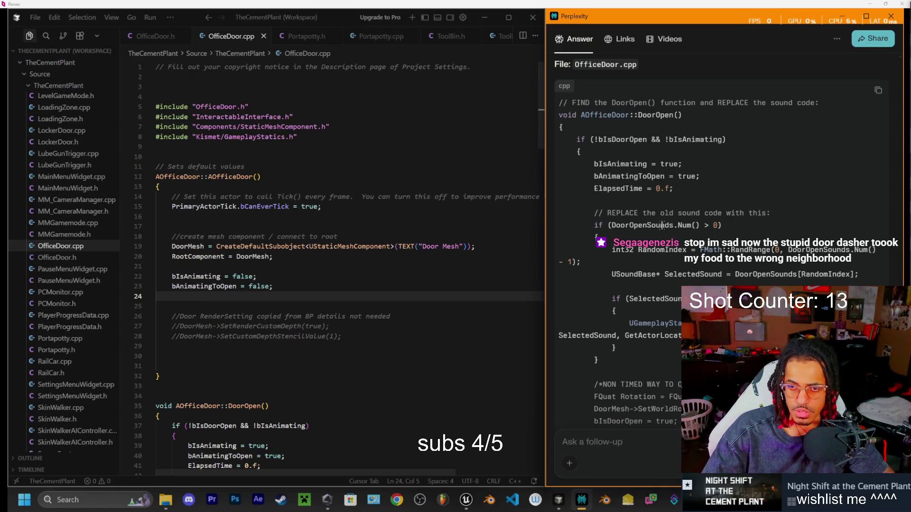
pyautogui.scroll(-5, 285, 240)
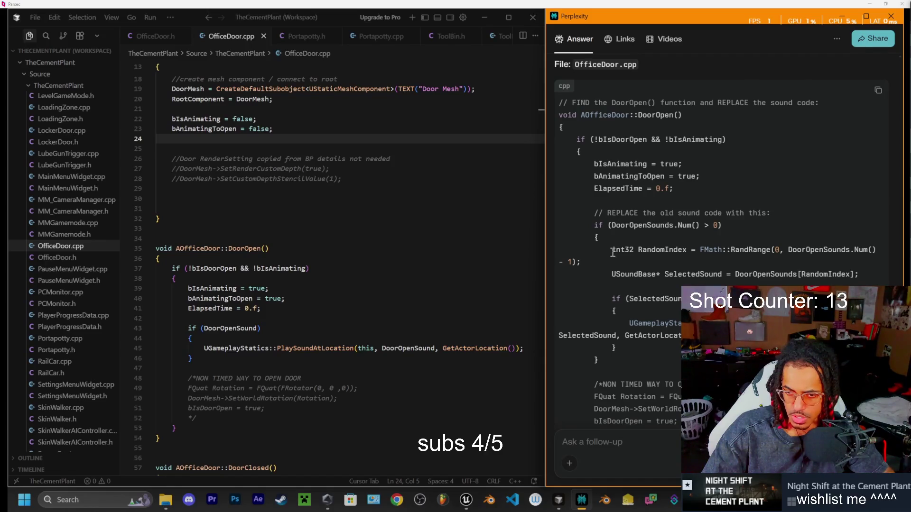
# - Paste Perplexity's RandomIndex and SelectedSound lines into DoorOpen()'s if block
pyautogui.moveTo(612, 253)
pyautogui.mouseDown()
pyautogui.moveTo(660, 275)
pyautogui.moveTo(861, 282)
pyautogui.mouseUp()
pyautogui.hotkey('ctrl', 'c')
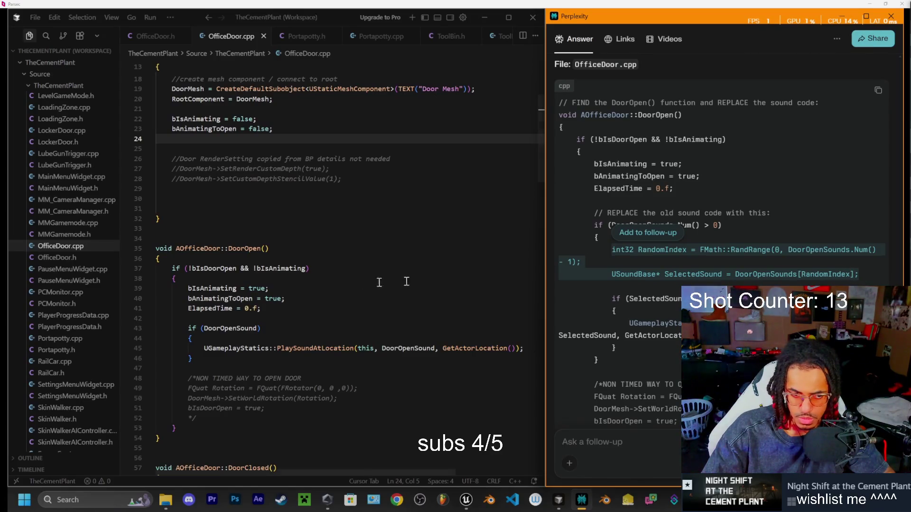
pyautogui.click(259, 334)
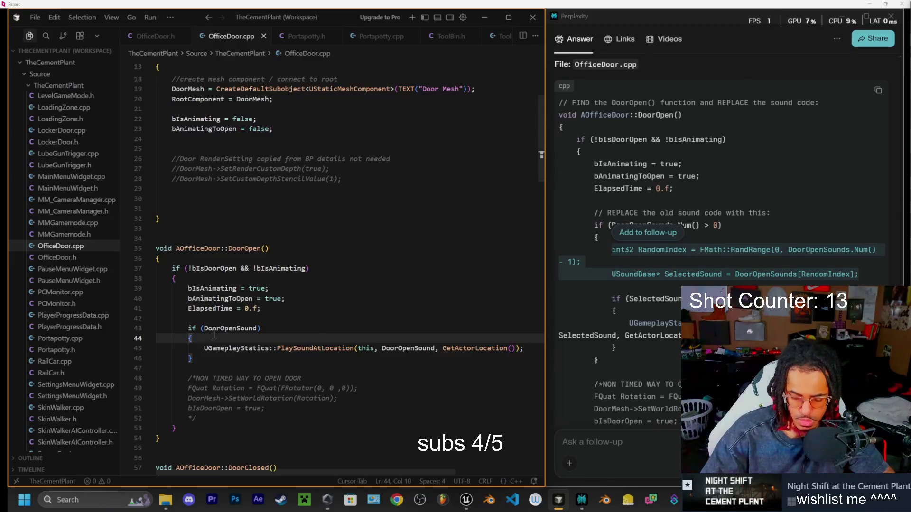
pyautogui.press('Return')
pyautogui.hotkey('ctrl', 'v')
pyautogui.press('Return')
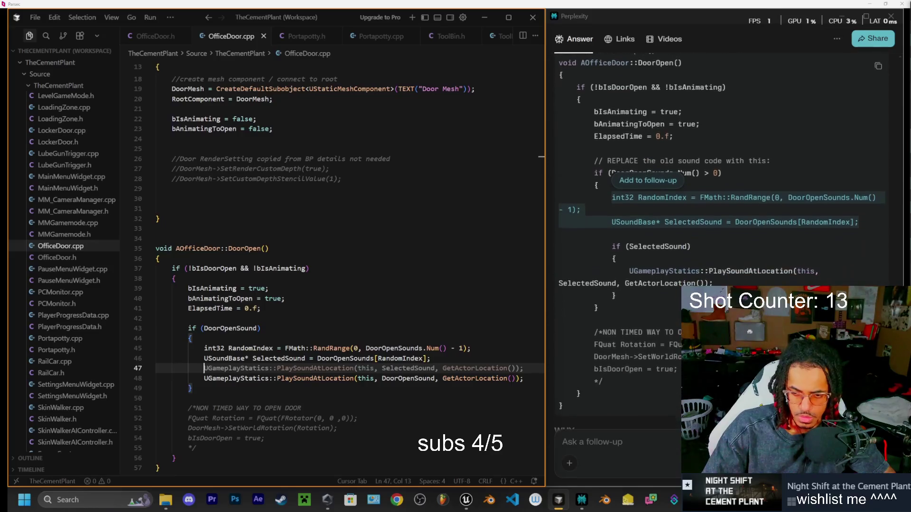
pyautogui.scroll(-5, 653, 275)
pyautogui.scroll(-1, 613, 246)
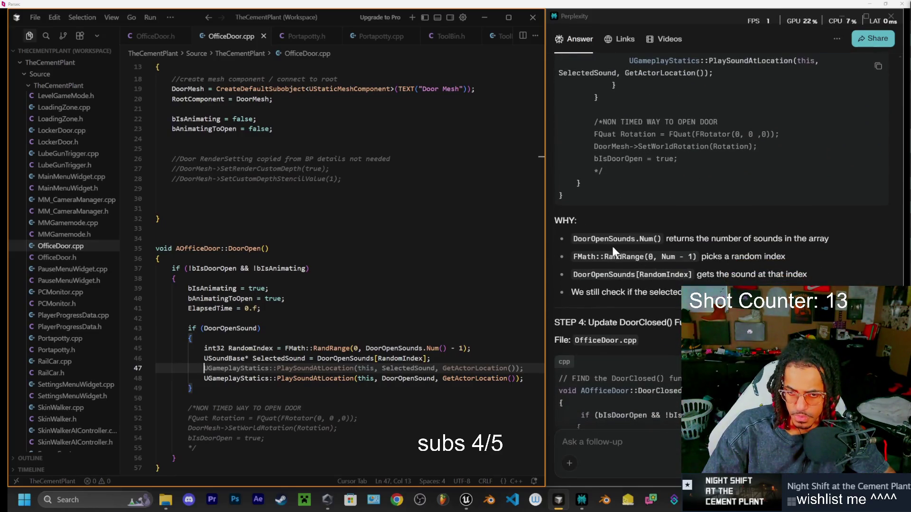
pyautogui.scroll(-1, 617, 195)
pyautogui.scroll(-2, 612, 191)
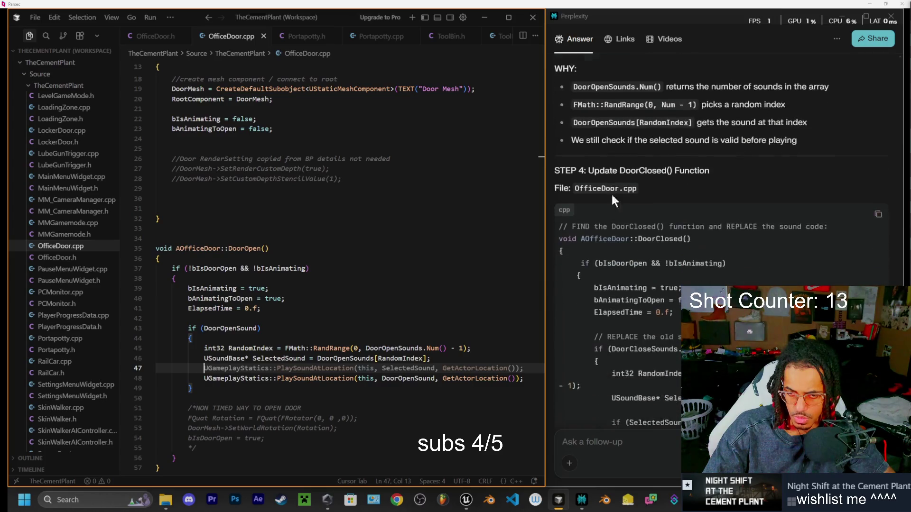
pyautogui.scroll(-2, 674, 281)
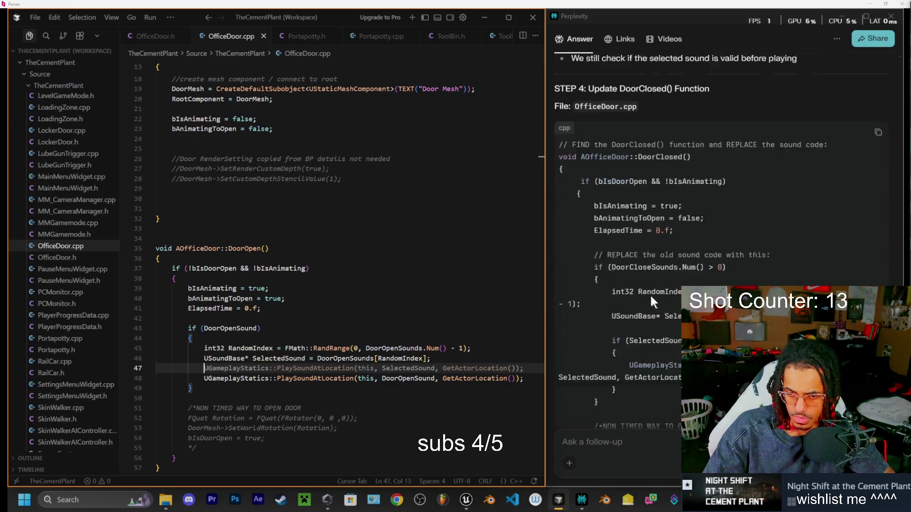
# - Clear the suggested PlaySoundAtLocation line and select the DoorClosed random-sound lines in Perplexity
pyautogui.hotkey('shift', 'End')
pyautogui.press('Delete')
pyautogui.moveTo(611, 263)
pyautogui.mouseDown()
pyautogui.moveTo(584, 276)
pyautogui.moveTo(692, 295)
pyautogui.mouseUp()
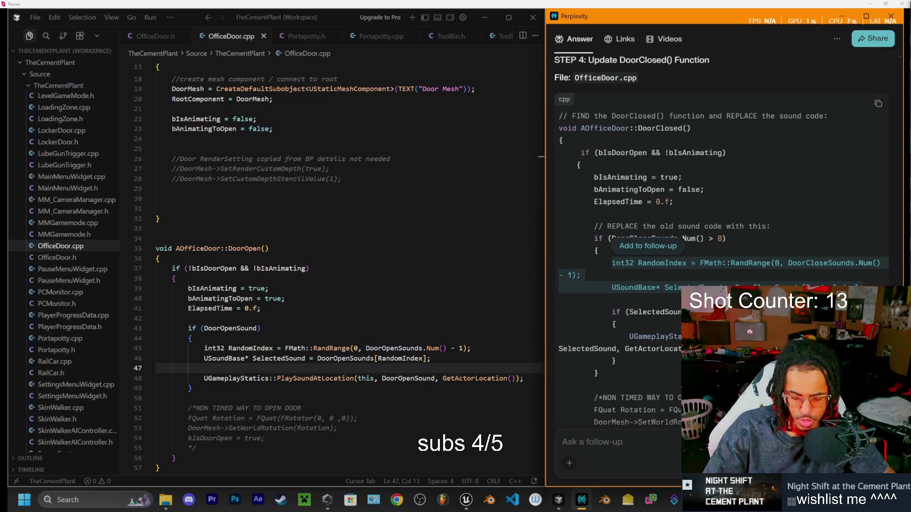
# - Paste the DoorCloseSounds RandomIndex and SelectedSound lines into DoorClosed()'s if block
pyautogui.scroll(-8, 251, 326)
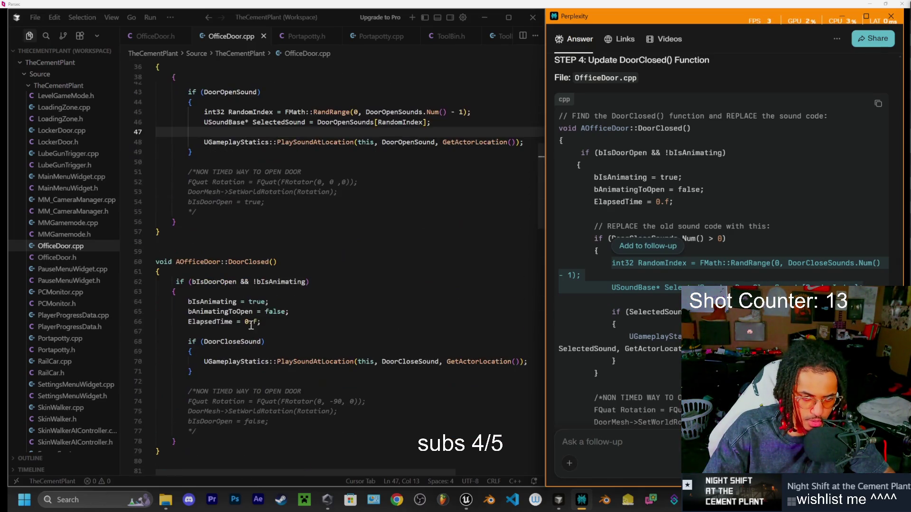
pyautogui.click(275, 340)
pyautogui.write('int32 RandomIndex = FMath::RandRange(0, DoorCloseSounds.Num() - 1); USoundBase* SelectedSound = DoorCloseSounds[RandomIndex];')
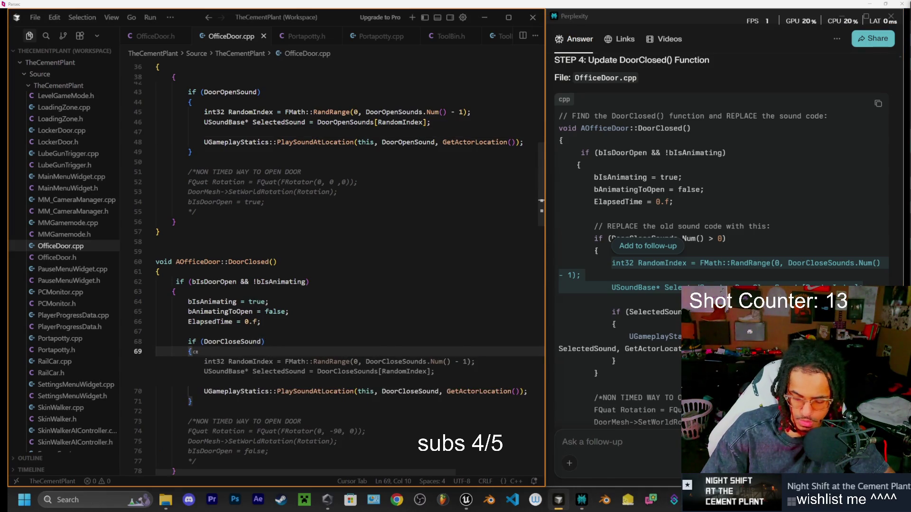
pyautogui.press('Tab')
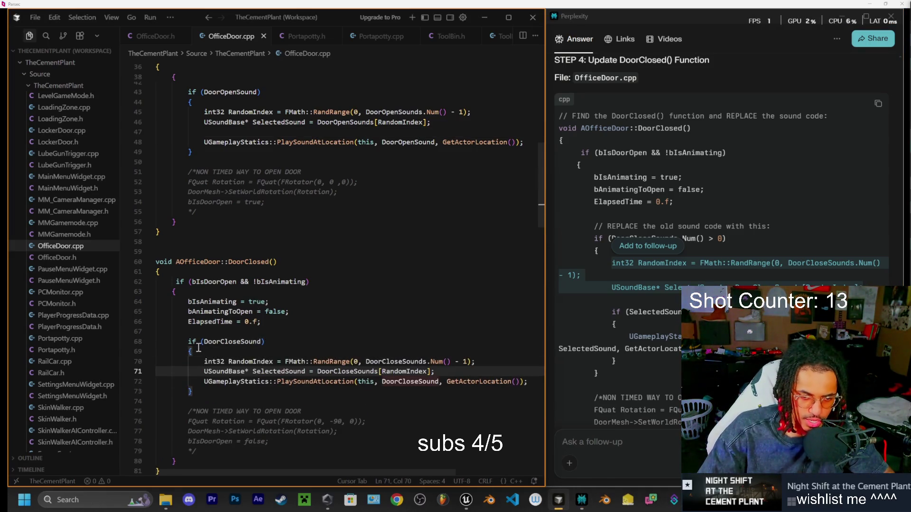
pyautogui.press('Return')
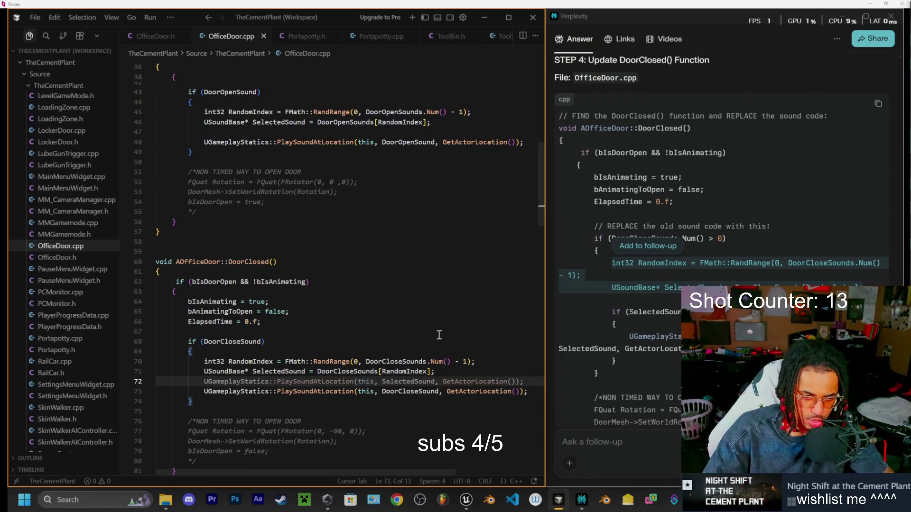
pyautogui.click(640, 370)
pyautogui.scroll(-6, 653, 330)
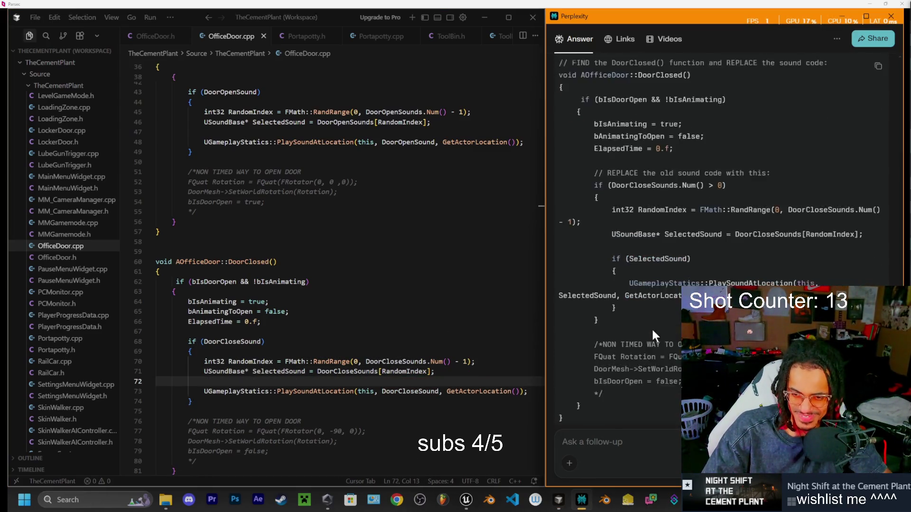
pyautogui.scroll(-4, 573, 313)
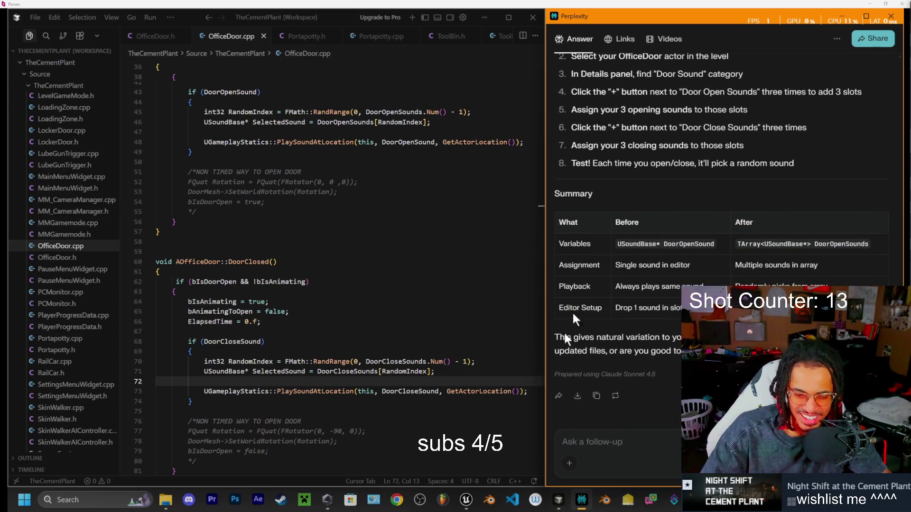
pyautogui.scroll(-2, 351, 396)
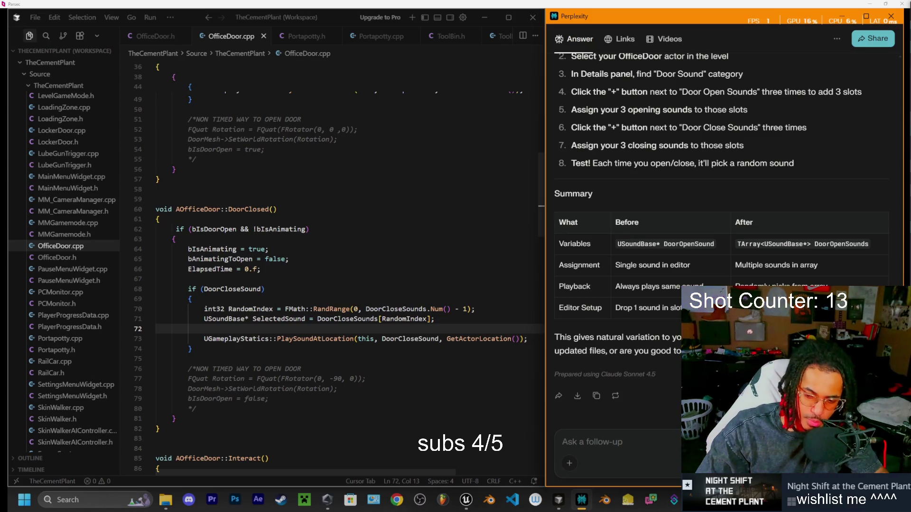
# - Switch from Cursor to the Chrome window playing the YouTube mix
pyautogui.hotkey('alt', 'Tab')
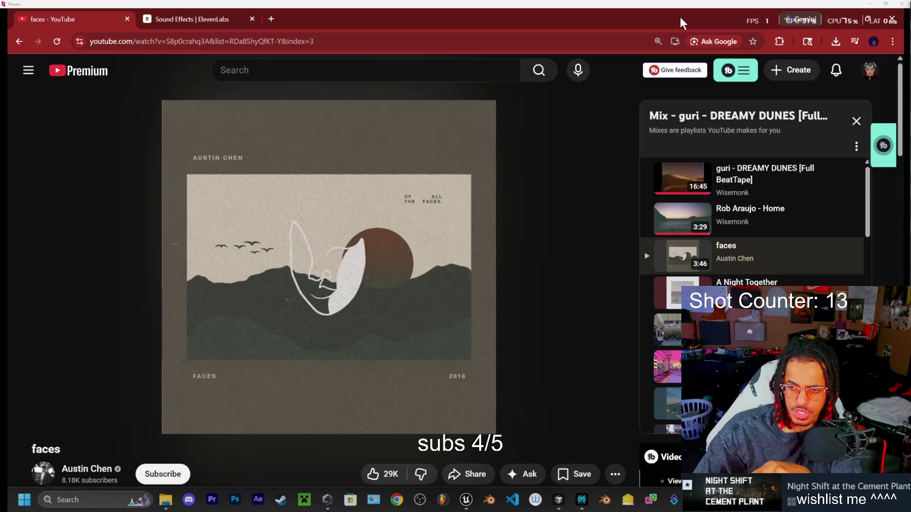
# - Shrink and reposition the browser window and play the Rob Araujo - Home track
pyautogui.moveTo(659, 21); pyautogui.dragTo(462, 49)
pyautogui.scroll(-2, 362, 345)
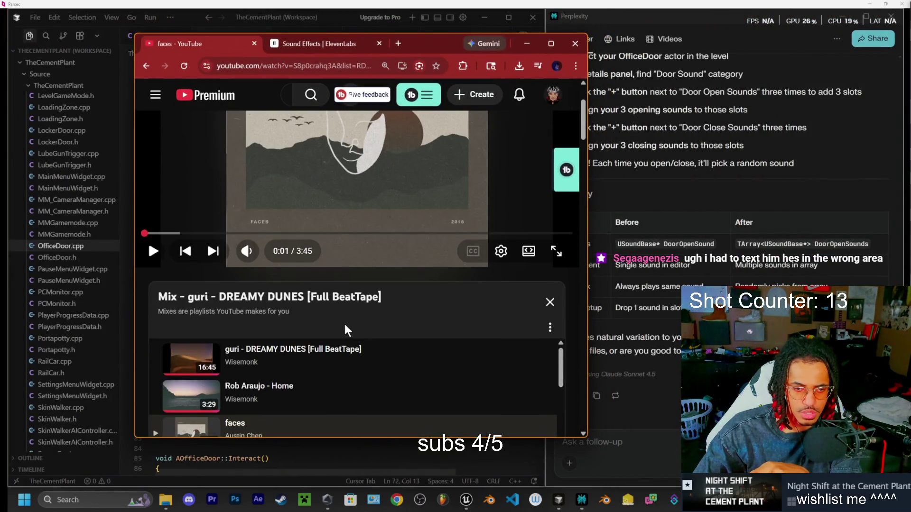
pyautogui.click(259, 399)
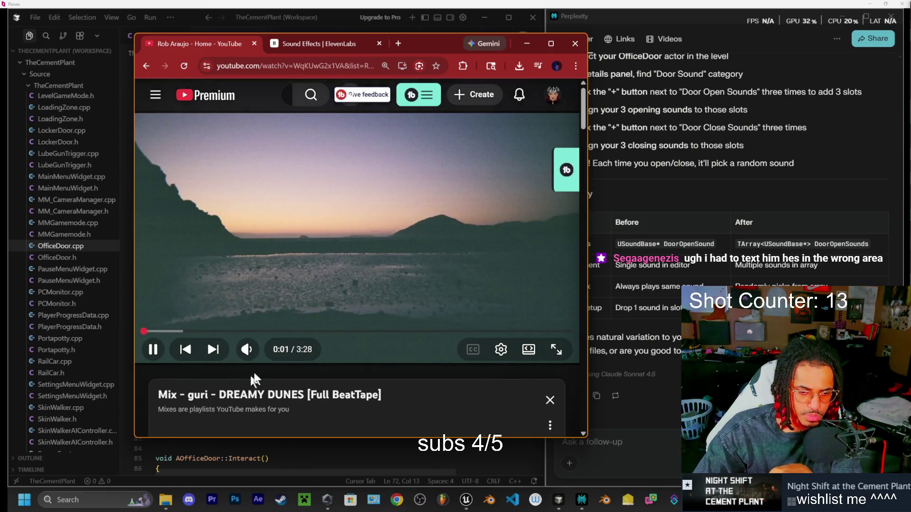
pyautogui.scroll(-2, 254, 377)
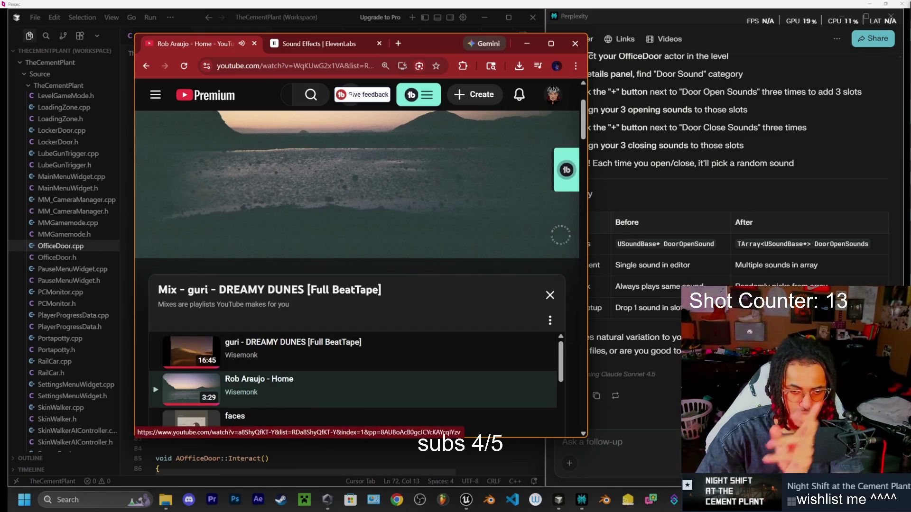
pyautogui.moveTo(433, 42)
pyautogui.mouseDown()
pyautogui.moveTo(482, 30)
pyautogui.moveTo(549, 41)
pyautogui.moveTo(543, 39)
pyautogui.mouseUp()
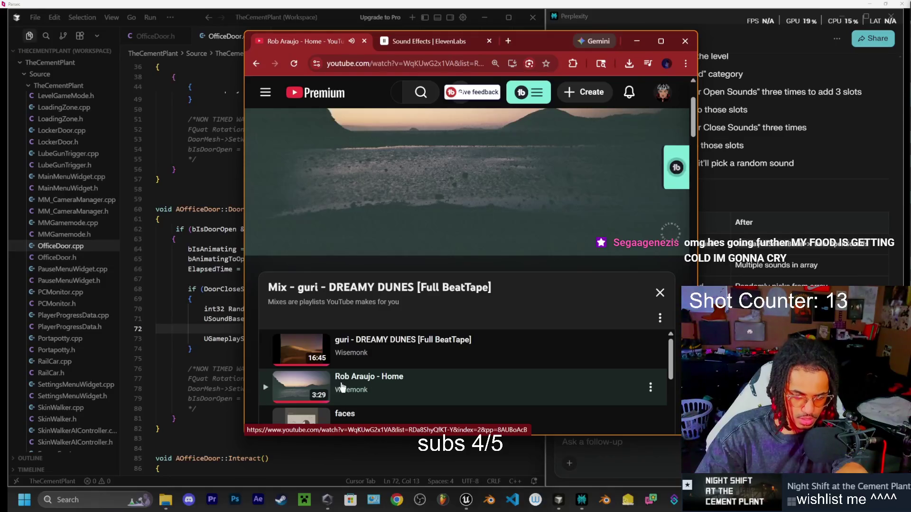
pyautogui.scroll(-1, 360, 386)
pyautogui.scroll(-1, 427, 375)
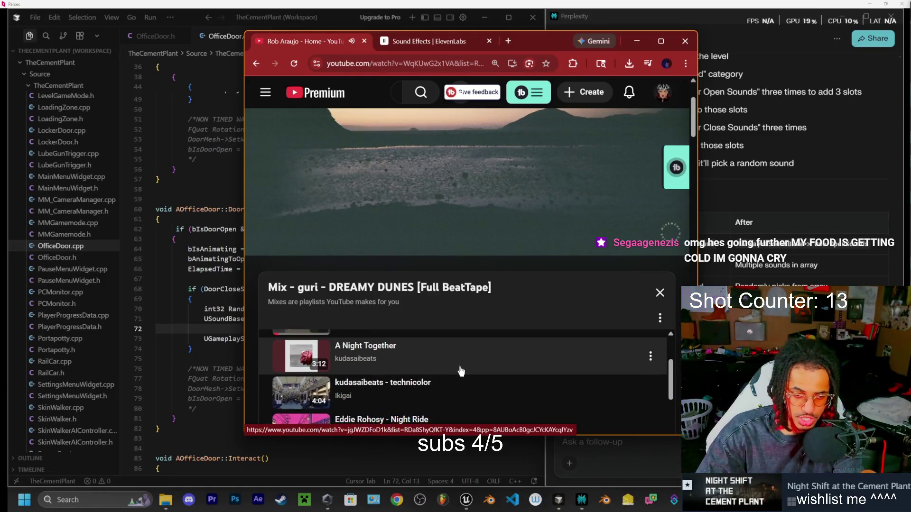
pyautogui.scroll(3, 429, 379)
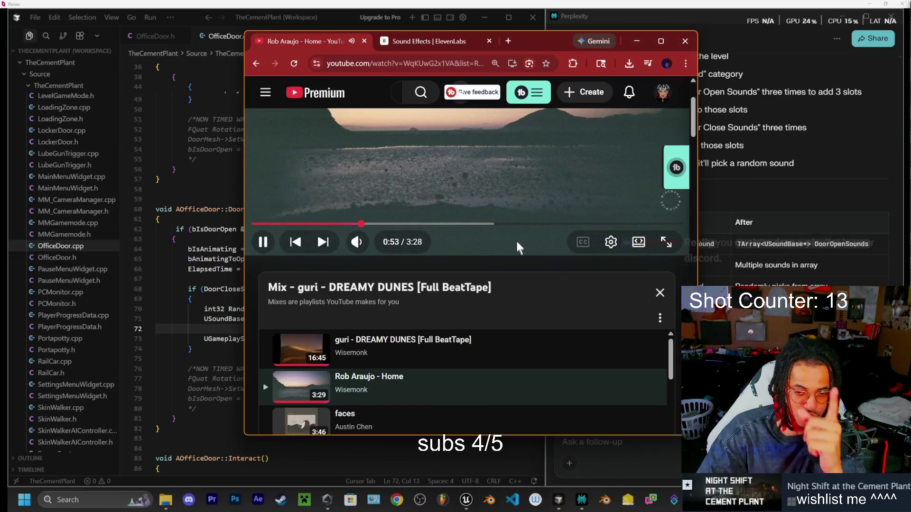
pyautogui.scroll(1, 515, 280)
pyautogui.scroll(2, 479, 309)
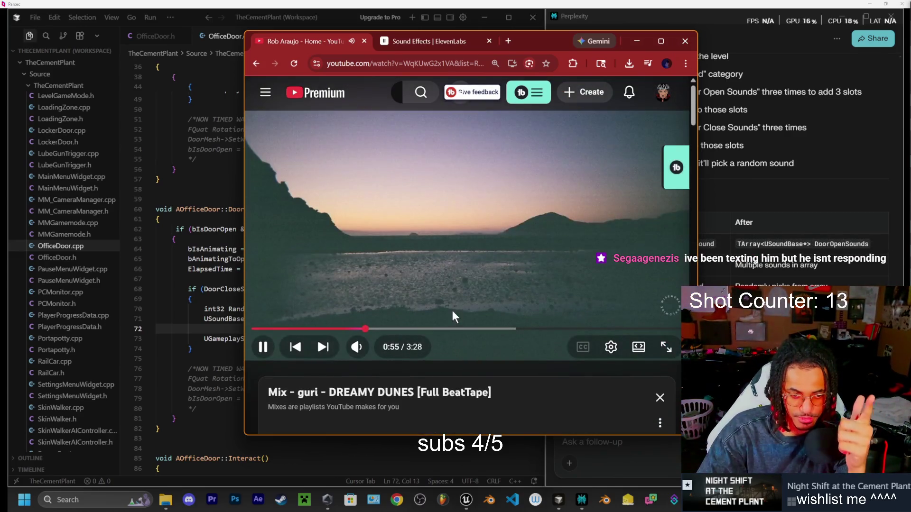
pyautogui.moveTo(536, 51); pyautogui.dragTo(535, 65)
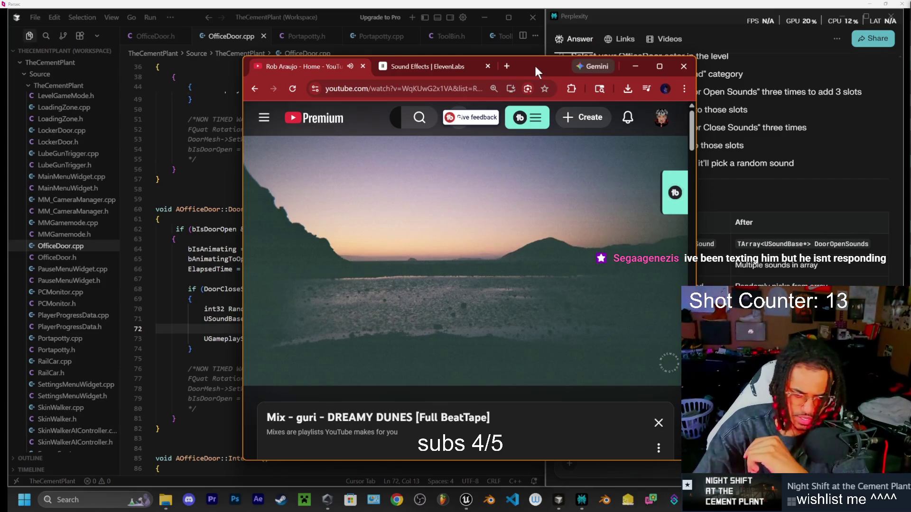
# - Glance at the ElevenLabs sound effects tab, return to YouTube, and minimize the browser
pyautogui.click(426, 69)
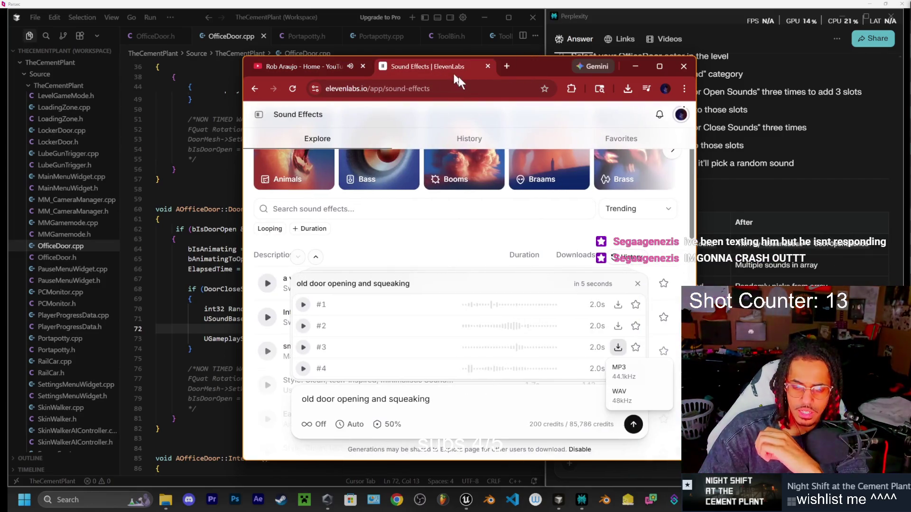
pyautogui.click(281, 67)
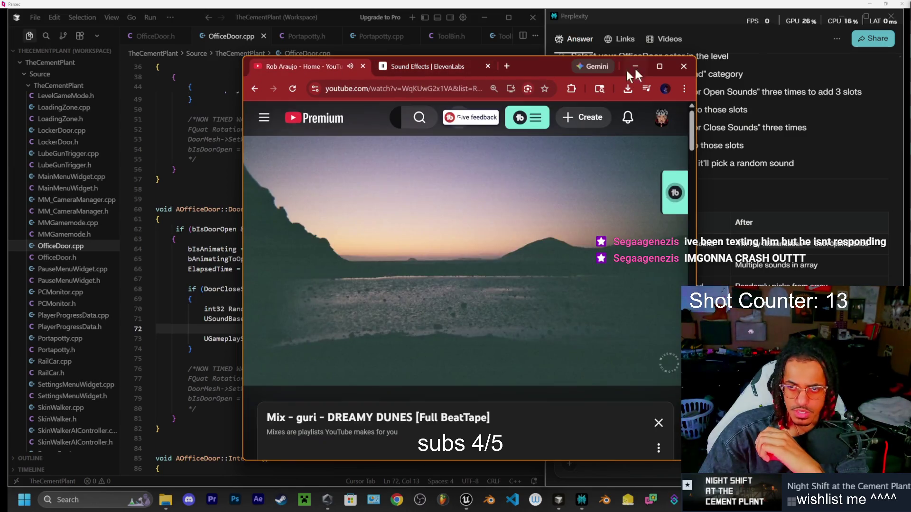
pyautogui.click(634, 69)
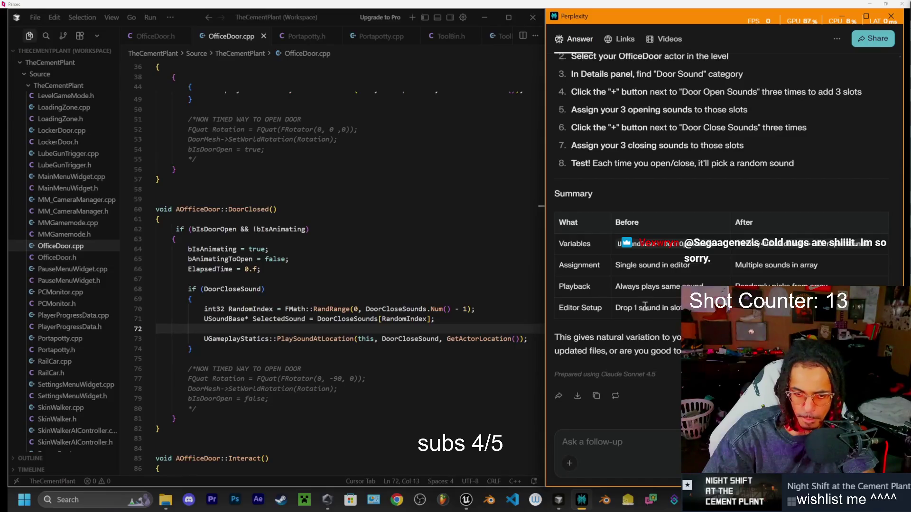
# - Start a Live Coding compile of OfficeDoor.cpp with Ctrl+Alt+F11
pyautogui.scroll(3, 635, 201)
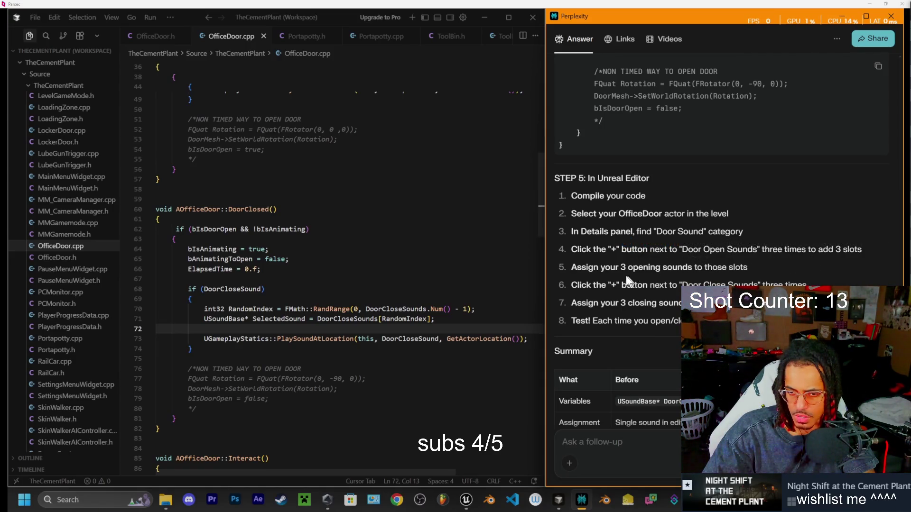
pyautogui.click(284, 287)
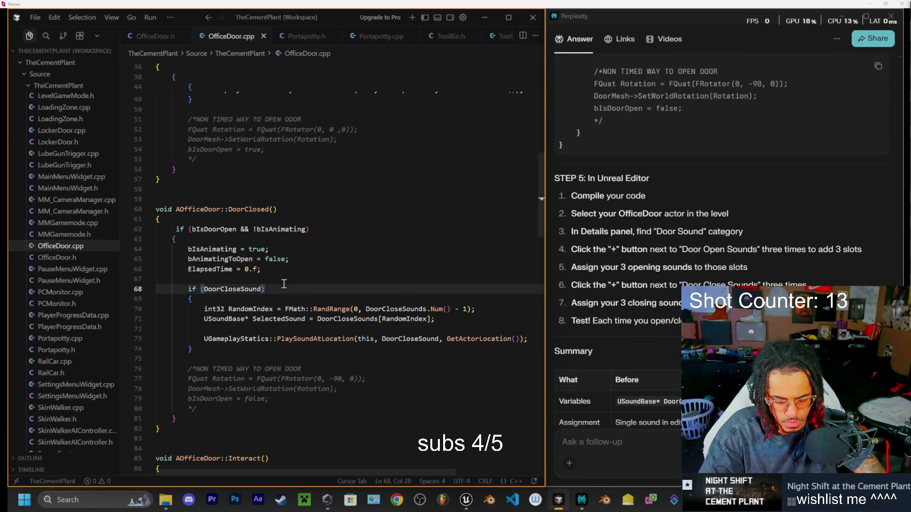
pyautogui.hotkey('ctrl', 'alt', 'F11')
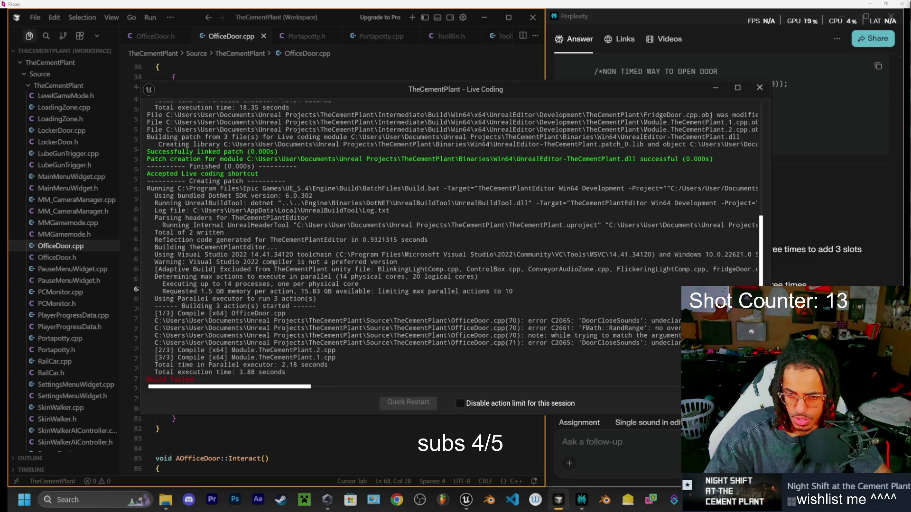
# - Send the DoorCloseSounds compile errors to Perplexity as a follow-up and close the Live Coding log
pyautogui.moveTo(393, 321); pyautogui.dragTo(335, 351)
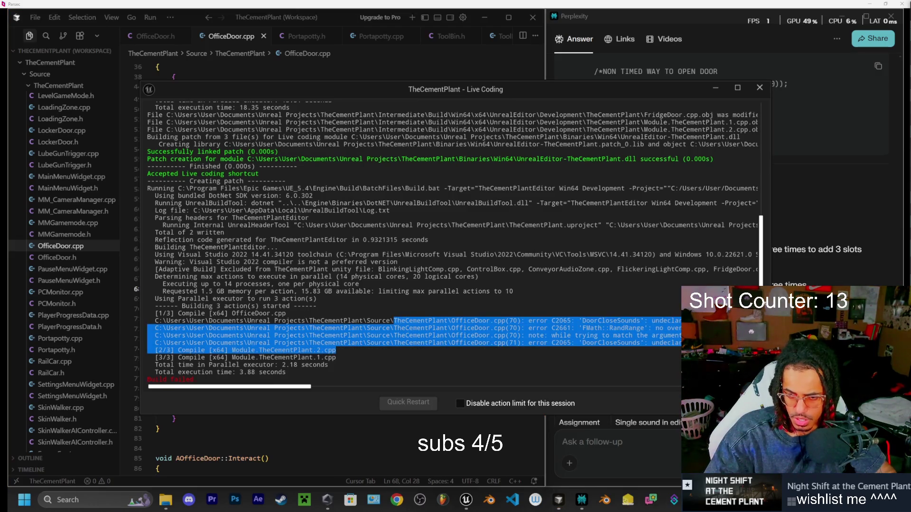
pyautogui.click(607, 442)
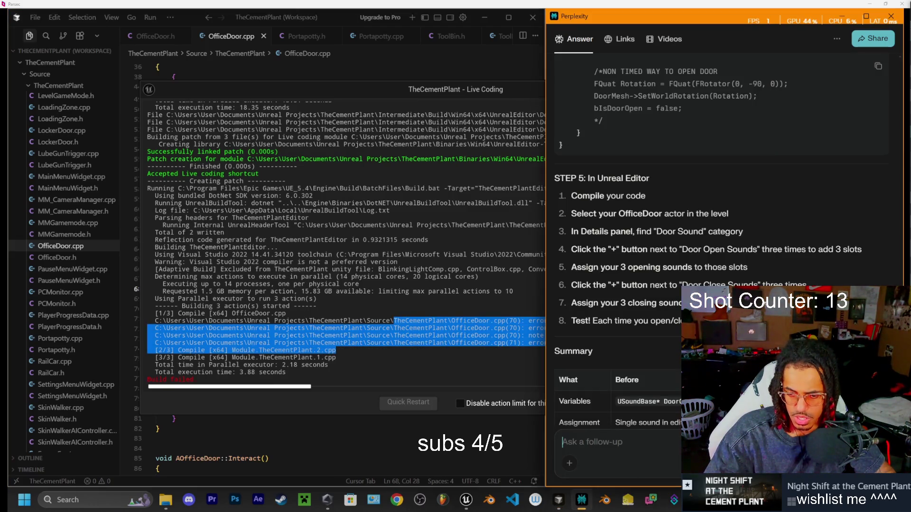
pyautogui.hotkey('ctrl', 'v')
pyautogui.press('Return')
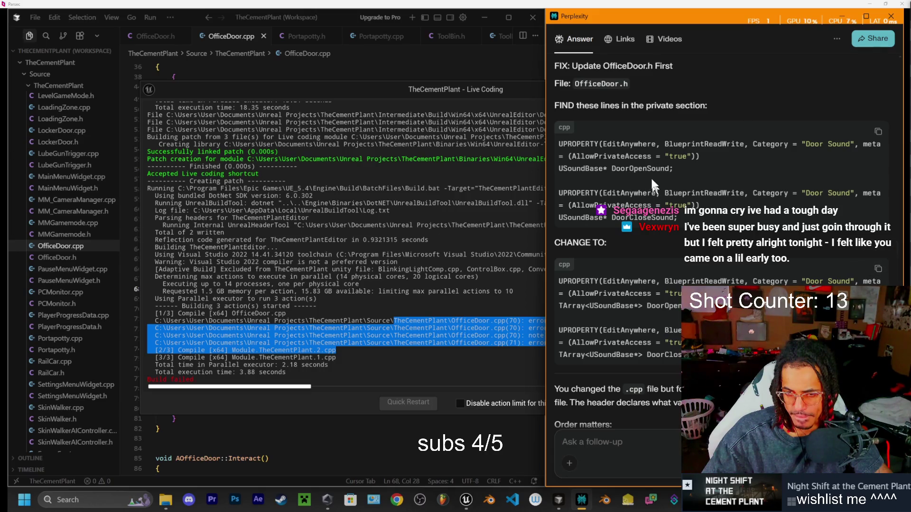
pyautogui.click(392, 88)
pyautogui.click(759, 88)
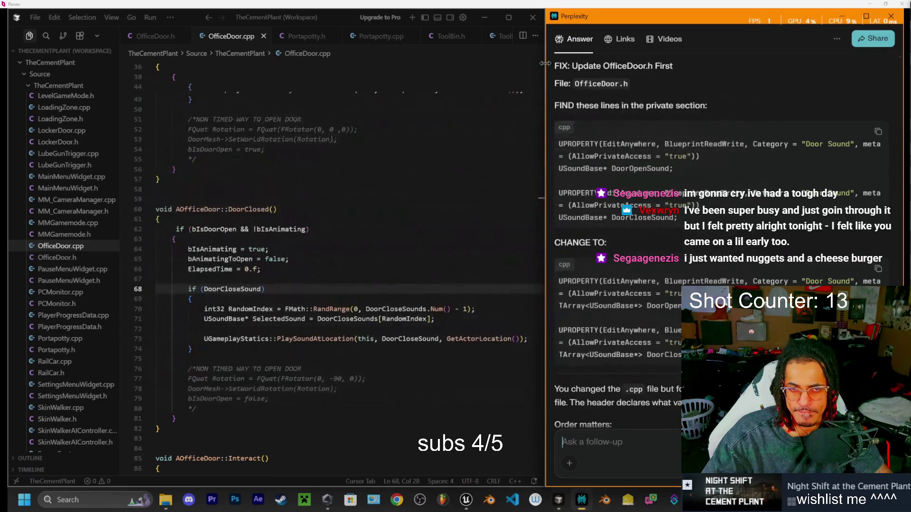
# - Open OfficeDoor.h beside Perplexity's CHANGE TO code for the Door Sound declarations
pyautogui.click(153, 38)
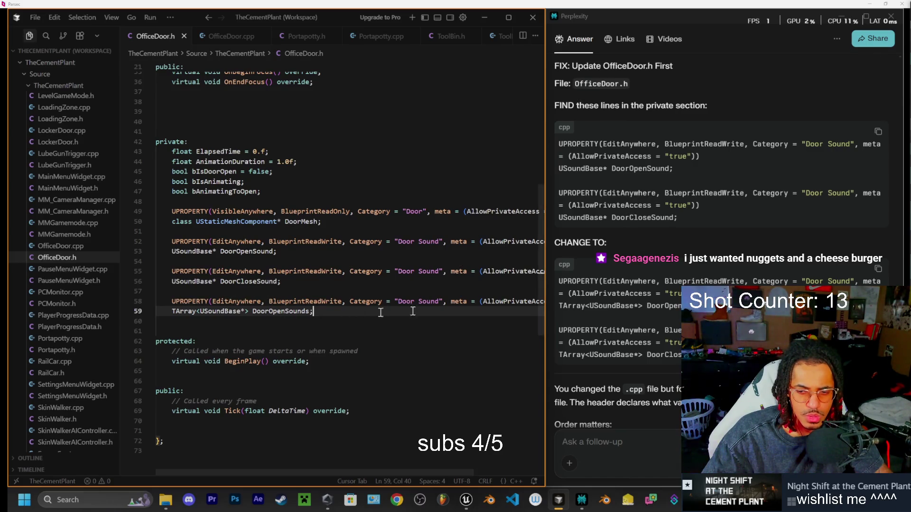
pyautogui.scroll(-3, 657, 312)
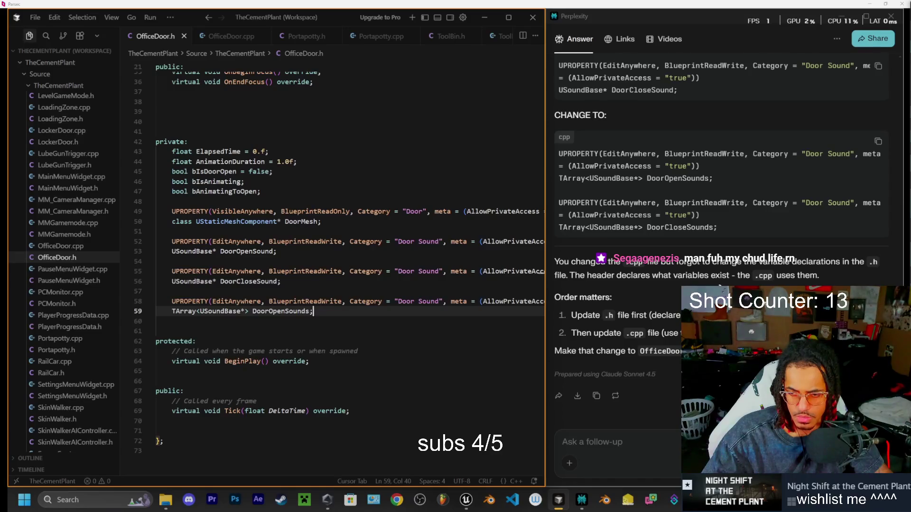
pyautogui.click(246, 114)
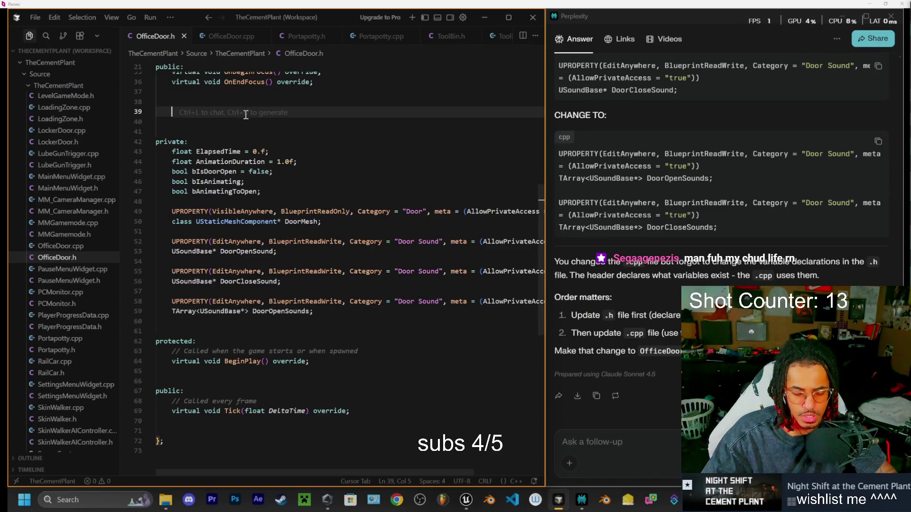
# - Paste the entire OfficeDoor.h code into Perplexity's follow-up box
pyautogui.hotkey('ctrl', 'a')
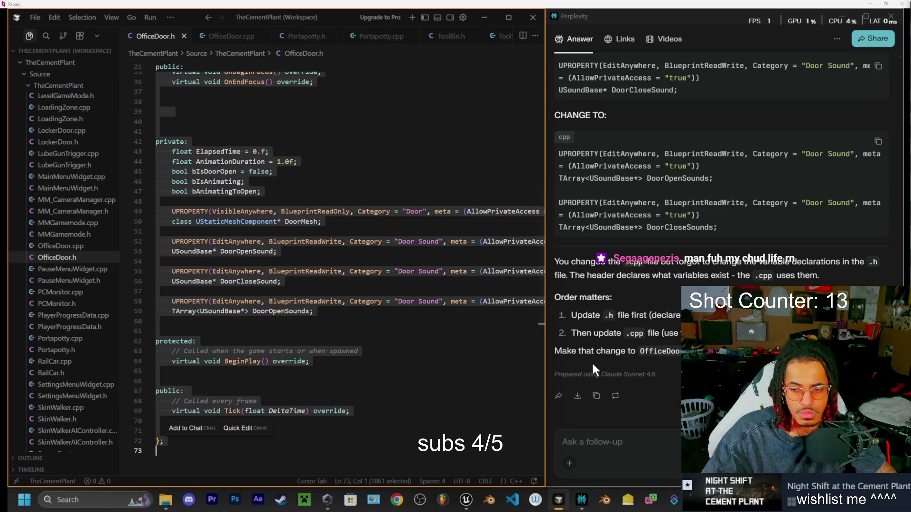
pyautogui.click(619, 443)
pyautogui.hotkey('ctrl', 'v')
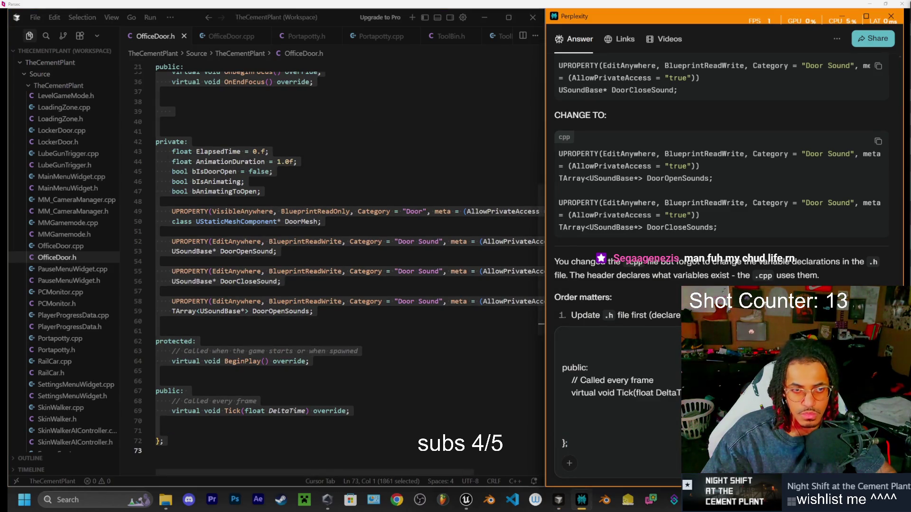
# - Add the entire OfficeDoor.cpp code below the header and send the follow-up
pyautogui.click(245, 39)
pyautogui.hotkey('ctrl', 'a')
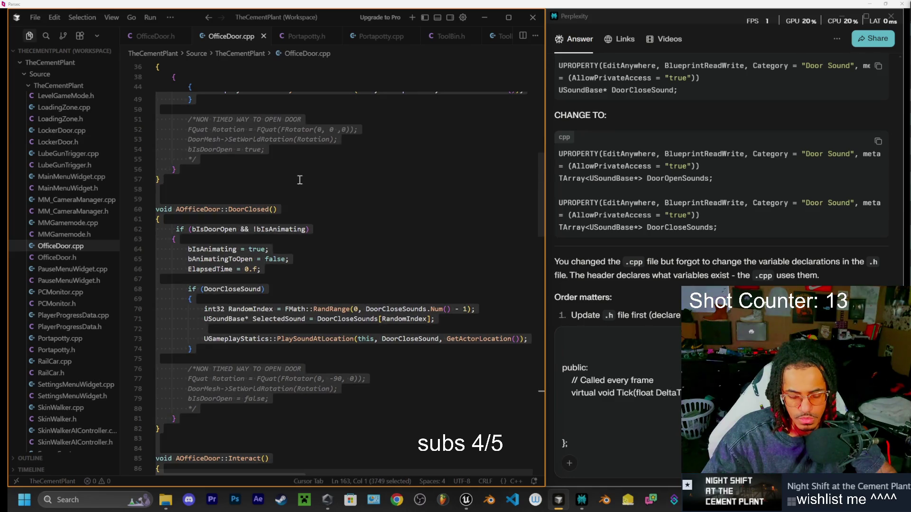
pyautogui.hotkey('ctrl', 'c')
pyautogui.click(594, 438)
pyautogui.hotkey('ctrl', 'v')
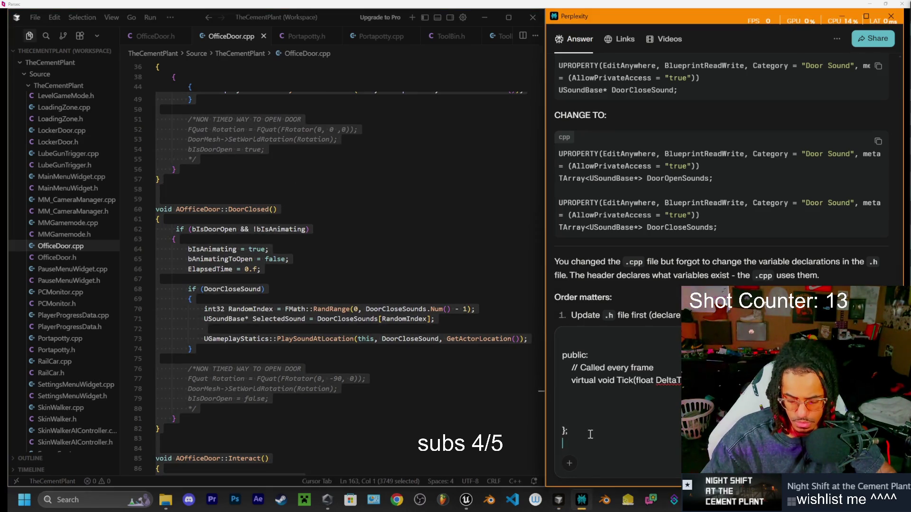
pyautogui.write('id')
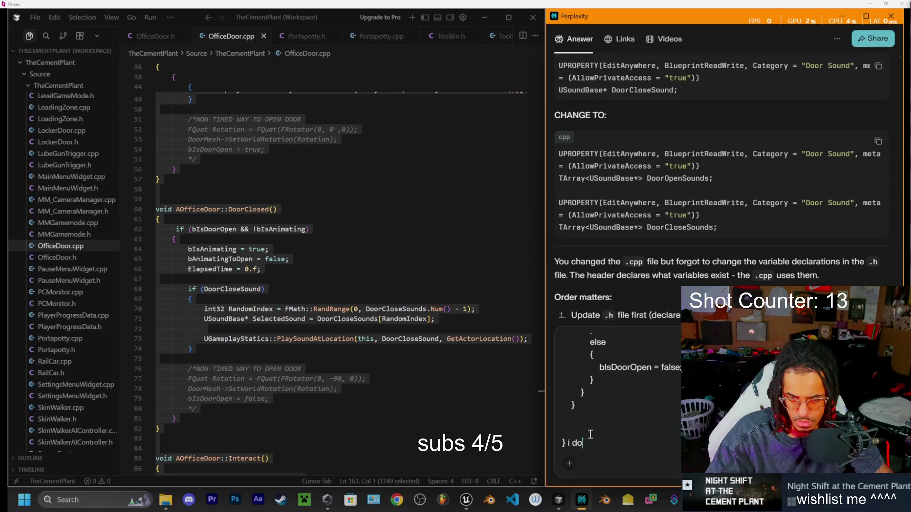
pyautogui.press('BackSpace')
pyautogui.hotkey('shift', 'Return')
pyautogui.hotkey('shift', 'Return')
pyautogui.write('i i=')
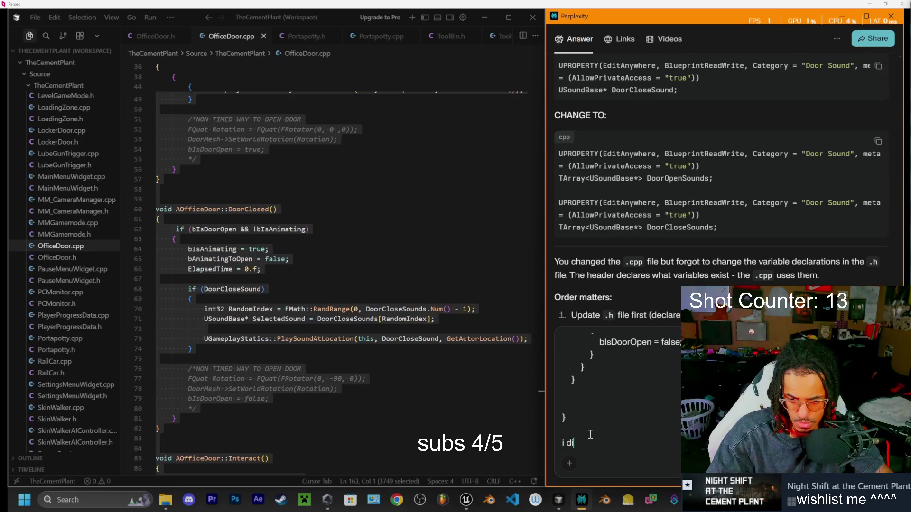
pyautogui.press('Return')
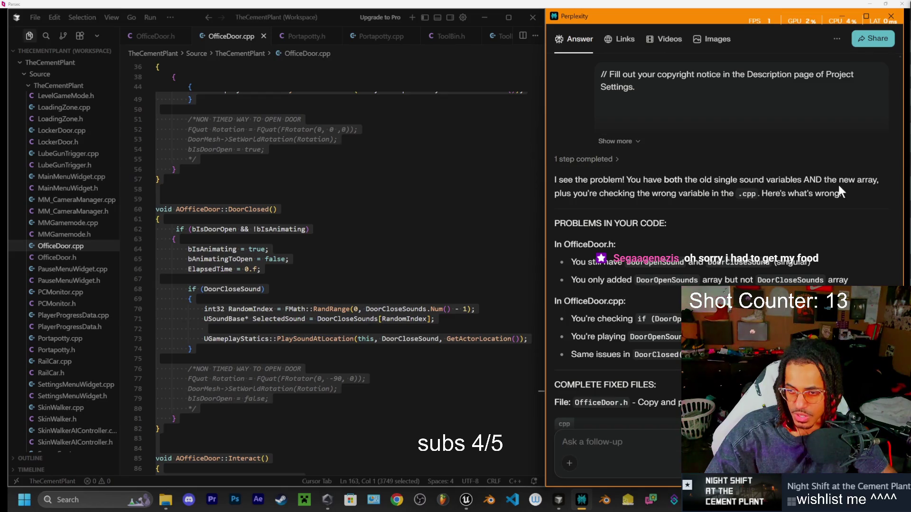
# - Read through Perplexity's fixed header declaring TArray DoorOpenSounds and DoorCloseSounds
pyautogui.scroll(-3, 623, 204)
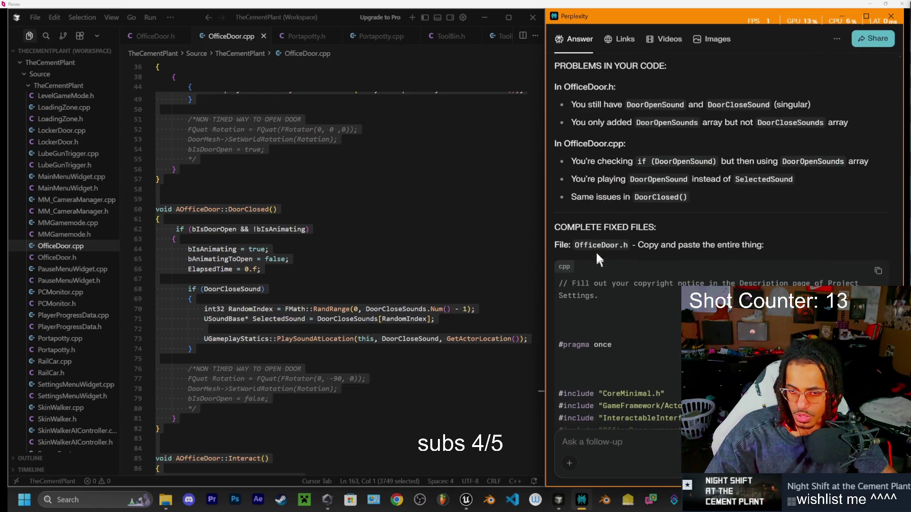
pyautogui.scroll(-10, 688, 252)
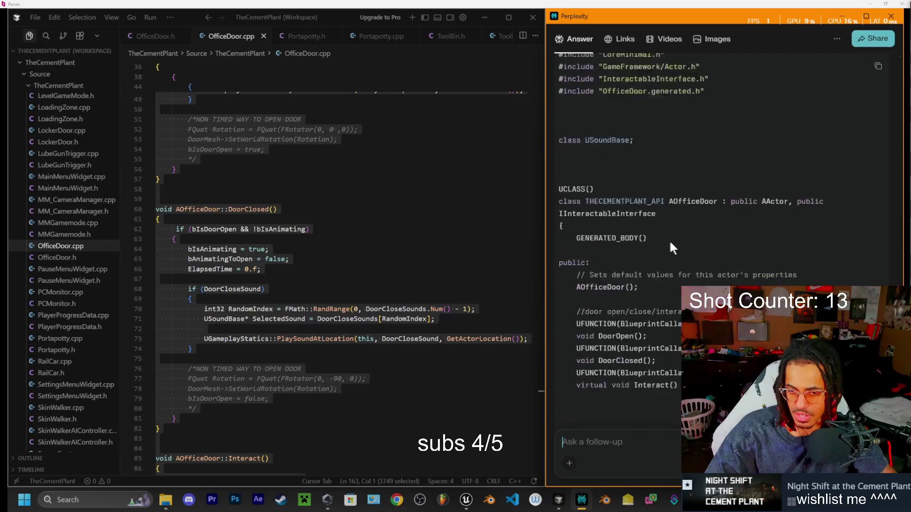
pyautogui.scroll(-5, 674, 239)
pyautogui.scroll(12, 674, 238)
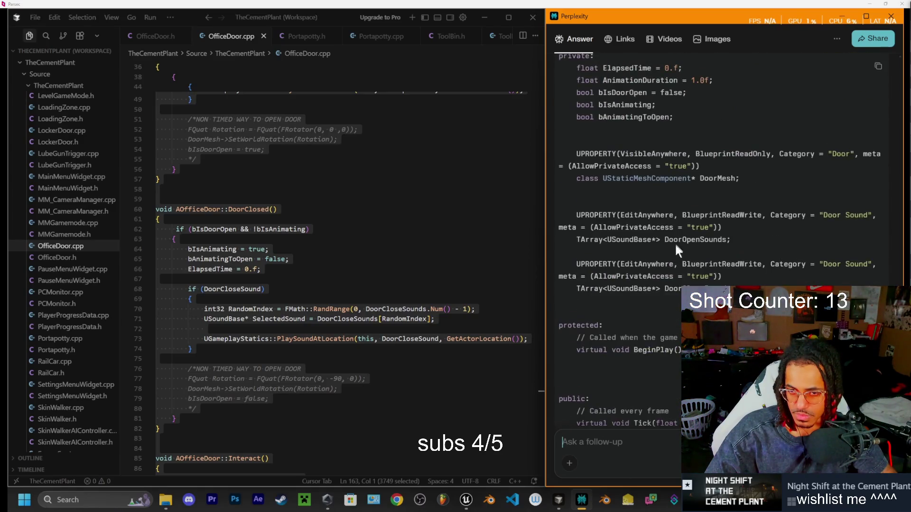
pyautogui.scroll(-18, 355, 288)
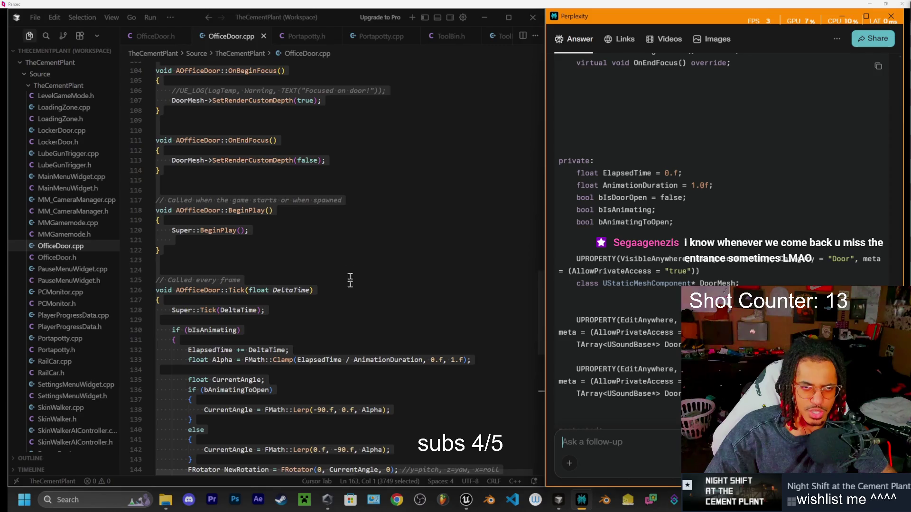
# - Reopen OfficeDoor.h in Cursor and look over its current declarations
pyautogui.click(158, 41)
pyautogui.scroll(7, 314, 237)
pyautogui.scroll(-7, 313, 240)
pyautogui.scroll(-12, 315, 244)
pyautogui.scroll(11, 315, 244)
pyautogui.scroll(5, 561, 60)
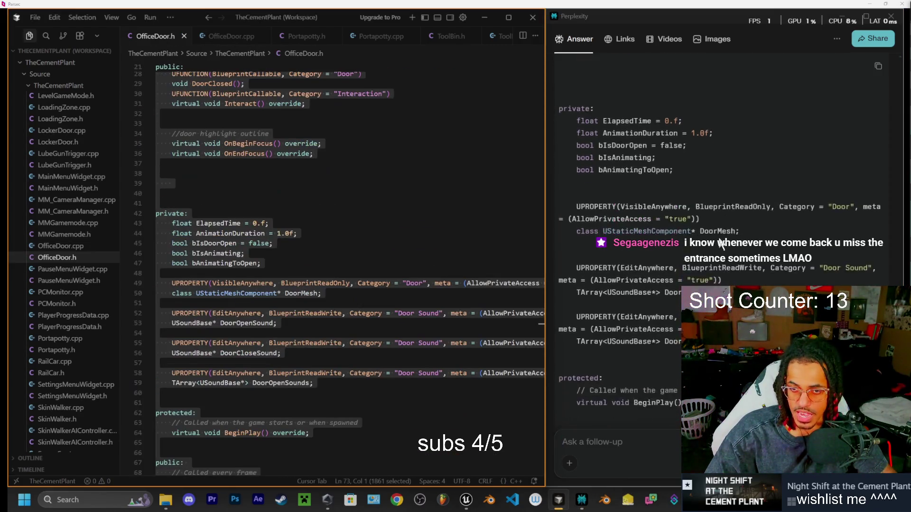
pyautogui.scroll(-5, 561, 60)
pyautogui.scroll(4, 617, 190)
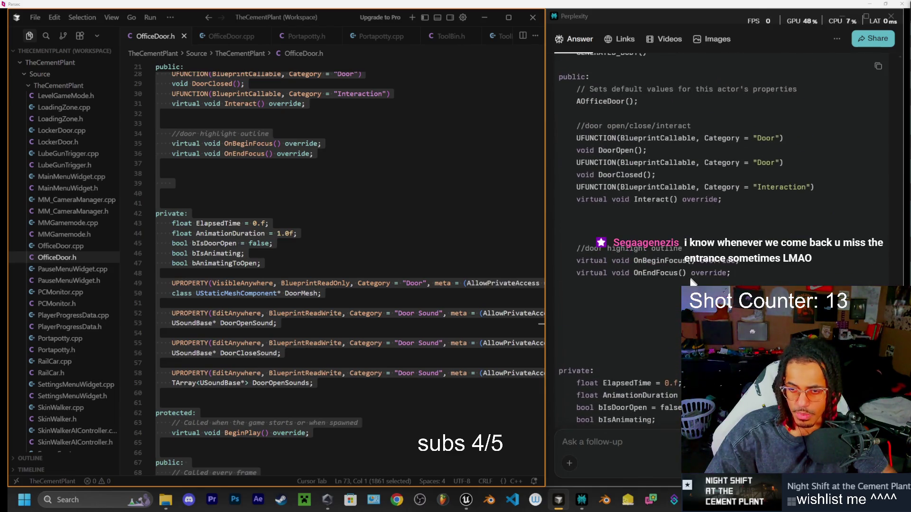
pyautogui.scroll(3, 650, 250)
pyautogui.scroll(-10, 661, 243)
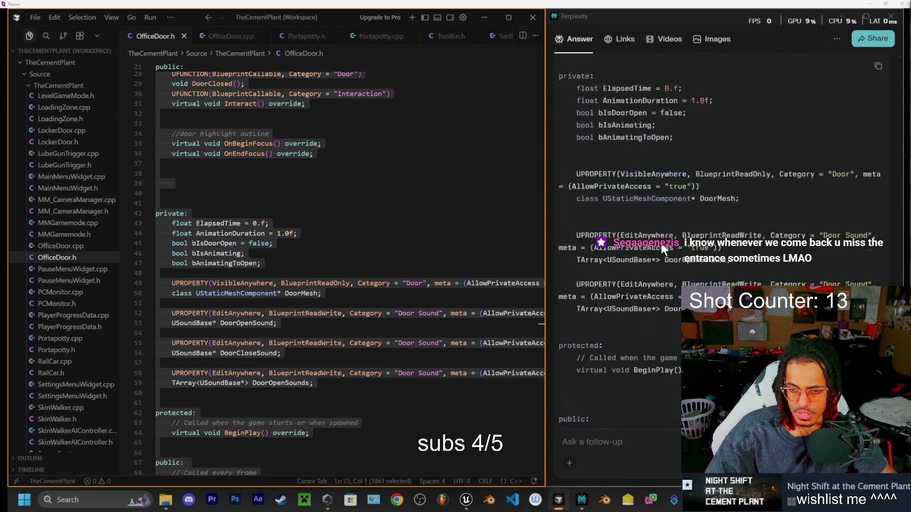
pyautogui.scroll(10, 757, 208)
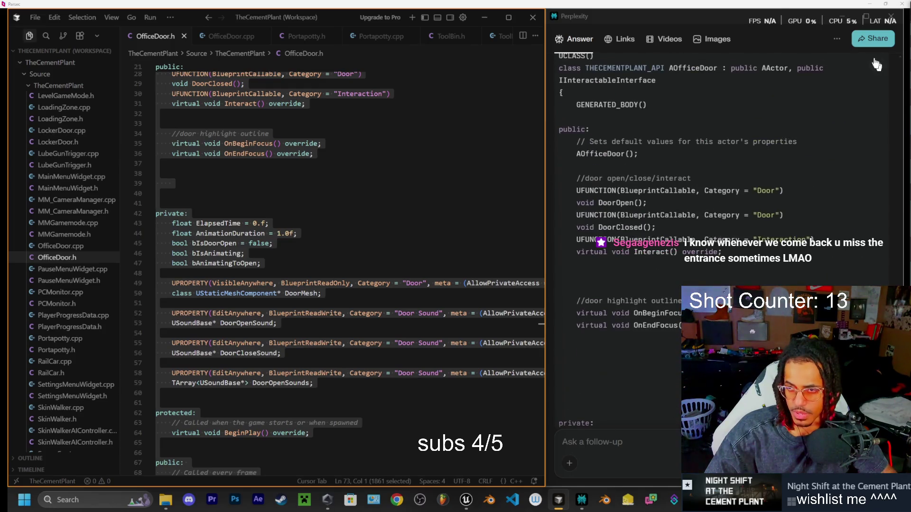
# - Paste Perplexity's fixed header code into OfficeDoor.h
pyautogui.click(878, 66)
pyautogui.hotkey('alt', 'Tab')
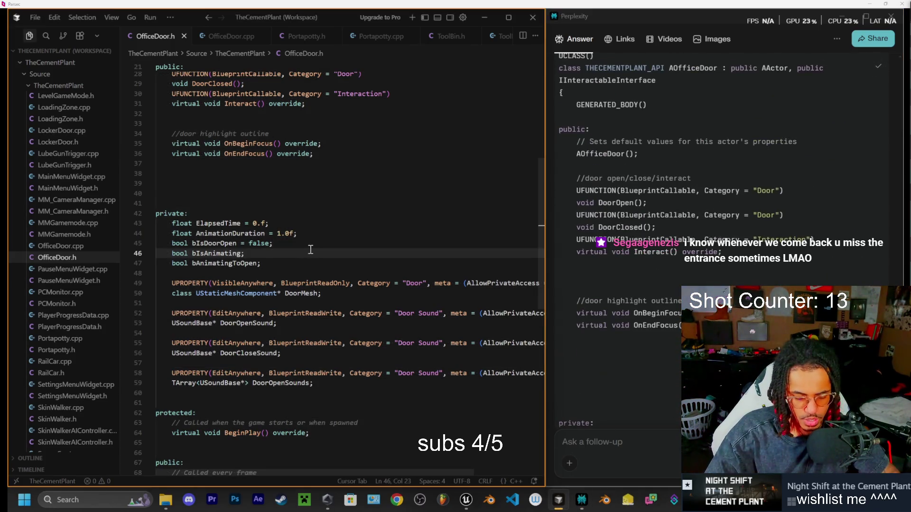
pyautogui.hotkey('ctrl', 'v')
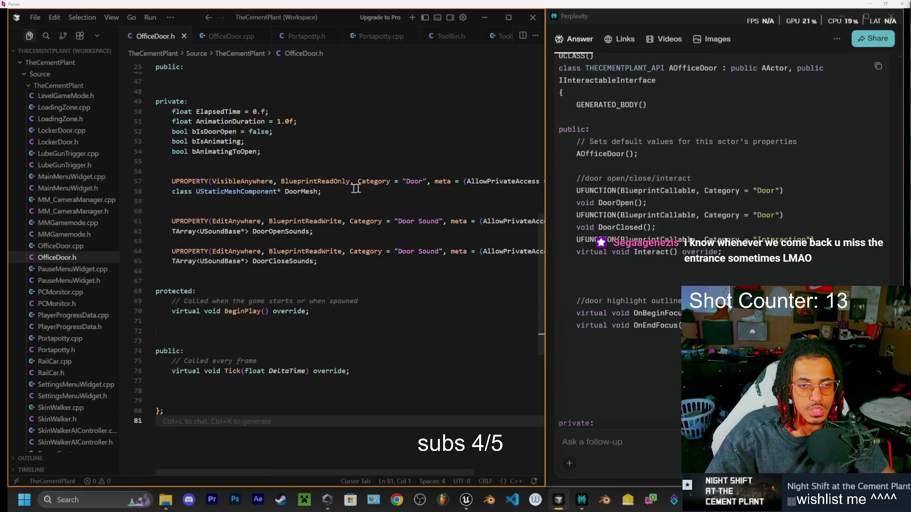
pyautogui.scroll(10, 354, 183)
pyautogui.scroll(4, 355, 312)
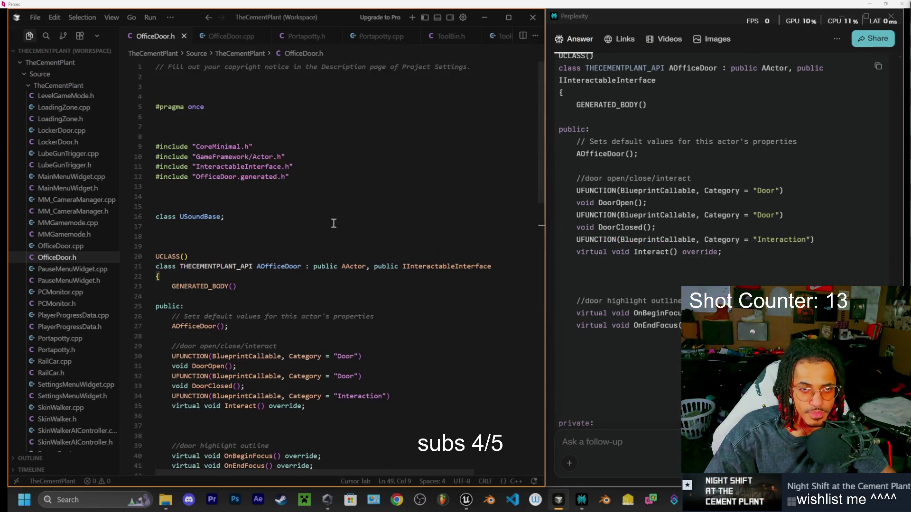
# - Copy Perplexity's fixed OfficeDoor.cpp code, checking Portapotty.h for reference
pyautogui.click(230, 37)
pyautogui.hotkey('ctrl', 'a')
pyautogui.scroll(-10, 679, 216)
pyautogui.scroll(5, 667, 223)
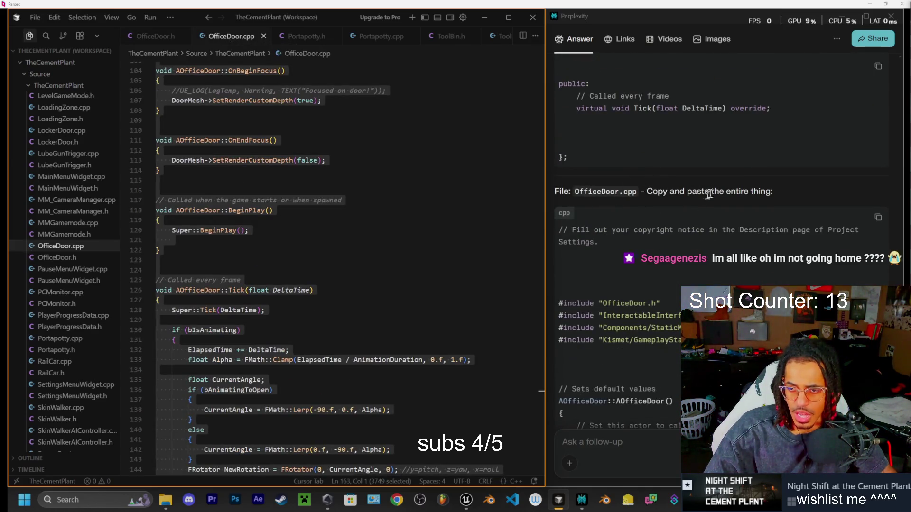
pyautogui.click(878, 216)
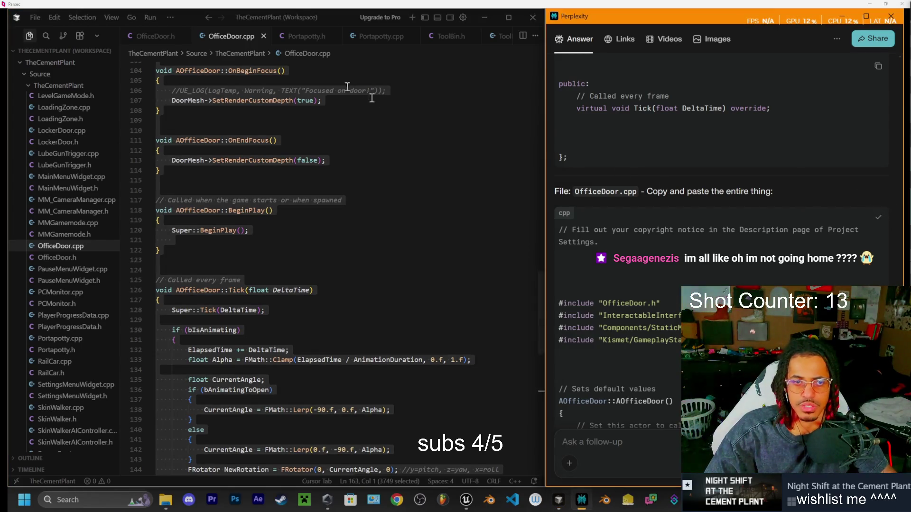
pyautogui.click(313, 36)
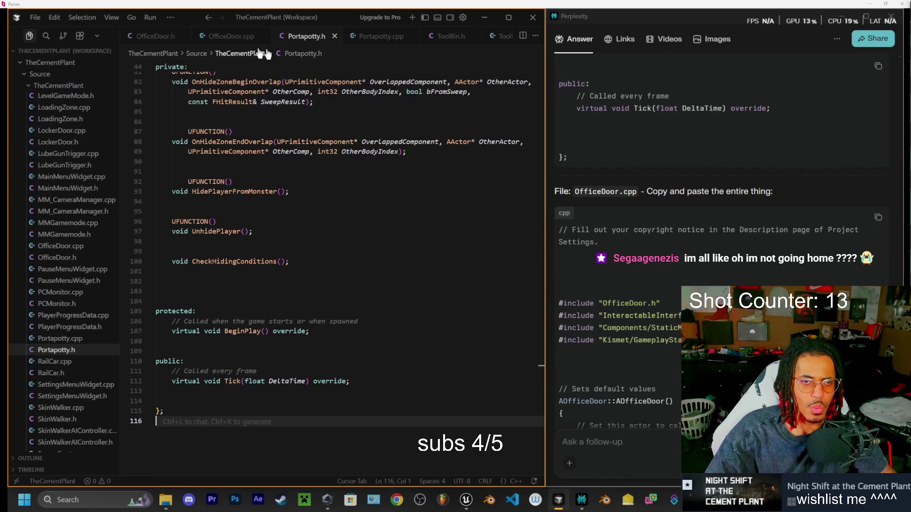
pyautogui.click(232, 36)
pyautogui.hotkey('ctrl', 'a')
pyautogui.scroll(2, 298, 221)
pyautogui.scroll(20, 302, 224)
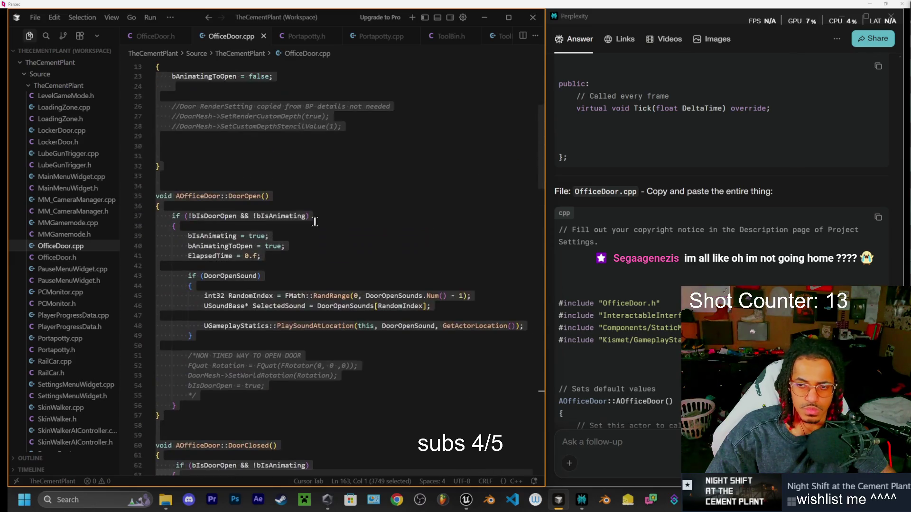
pyautogui.scroll(3, 314, 221)
# - Compare the OfficeDoor.h header against Portapotty.h
pyautogui.click(154, 36)
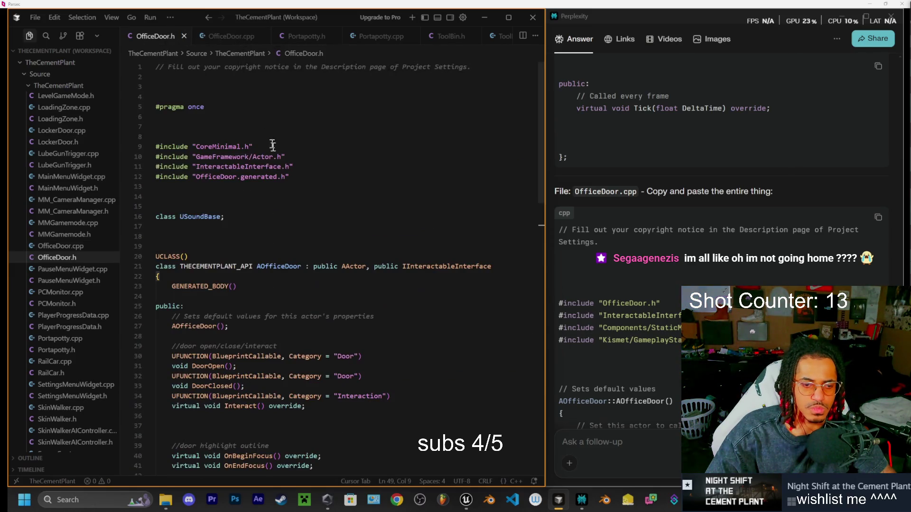
pyautogui.scroll(-11, 275, 146)
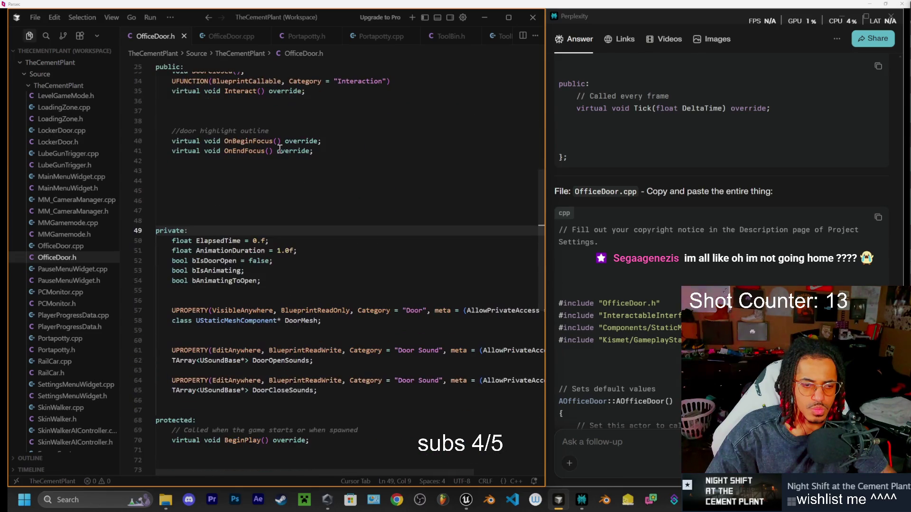
pyautogui.scroll(2, 285, 142)
pyautogui.click(306, 36)
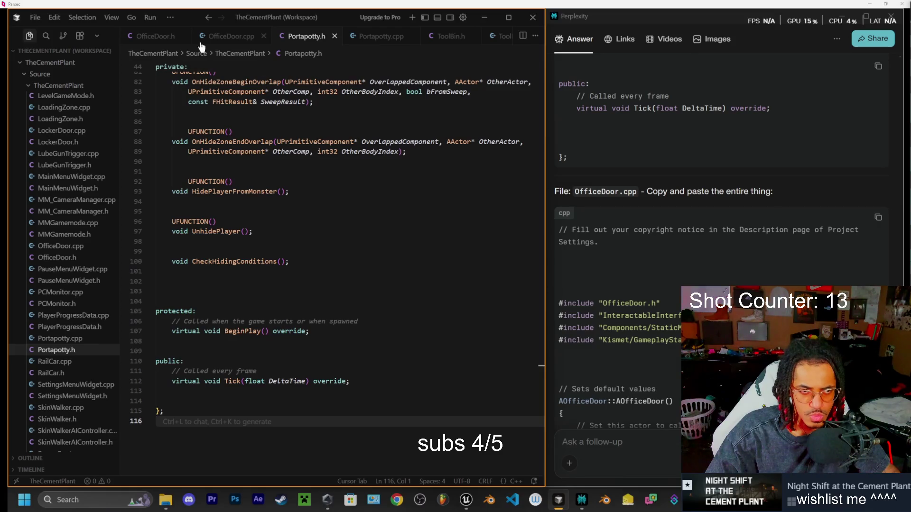
pyautogui.click(152, 36)
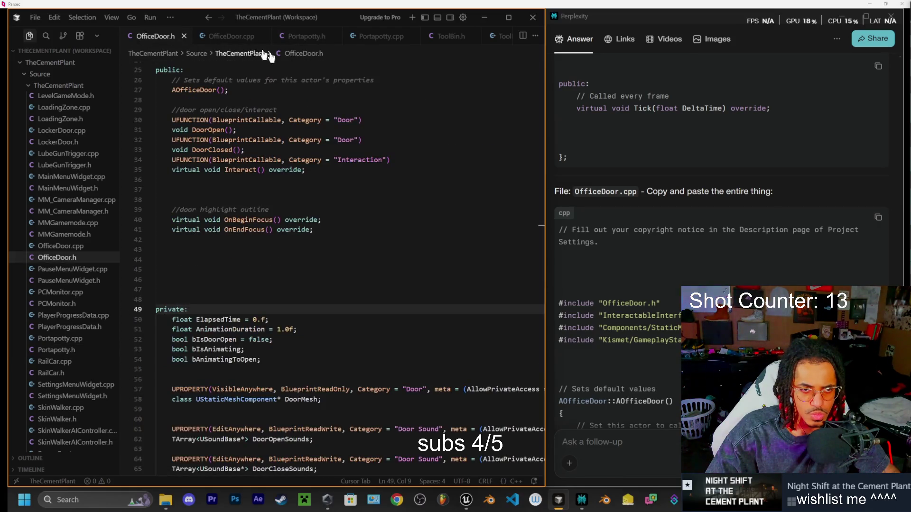
# - Overwrite OfficeDoor.cpp with Perplexity's full version and start a Live Coding rebuild
pyautogui.click(231, 36)
pyautogui.hotkey('ctrl', 'a')
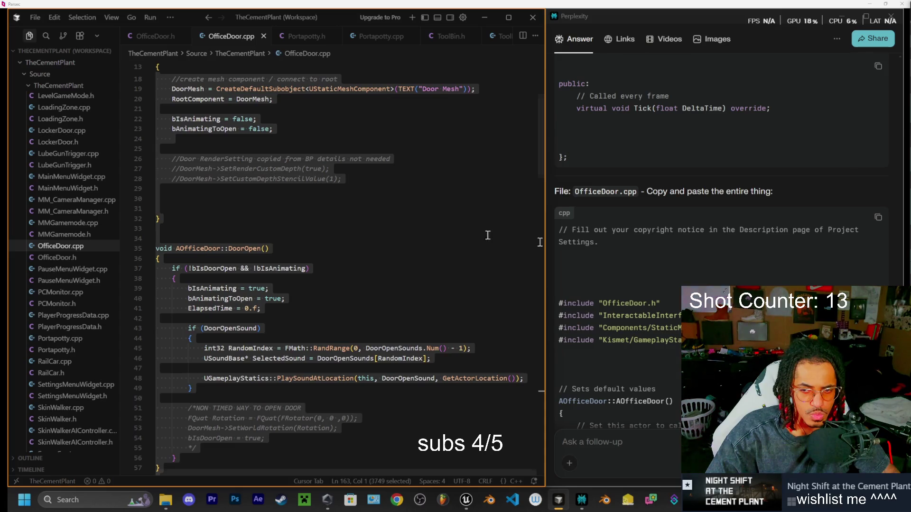
pyautogui.click(879, 217)
pyautogui.click(297, 189)
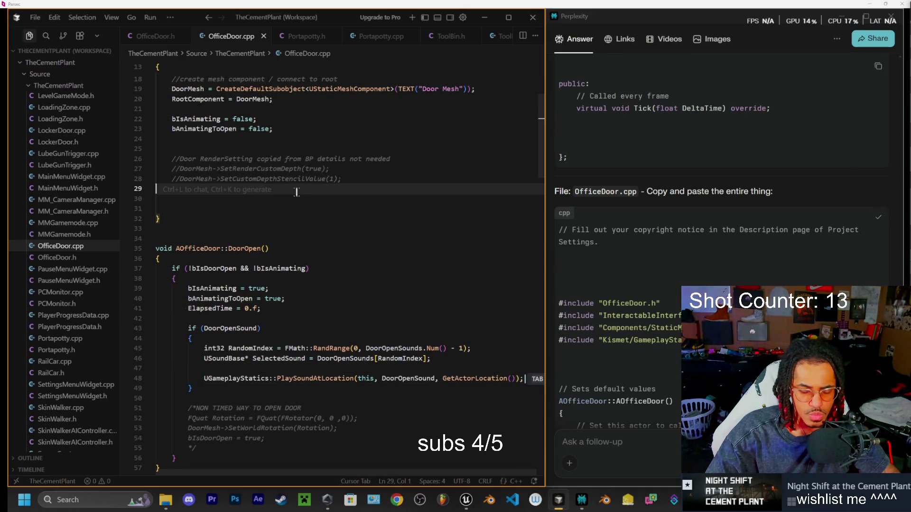
pyautogui.hotkey('ctrl', 'a')
pyautogui.hotkey('ctrl', 'v')
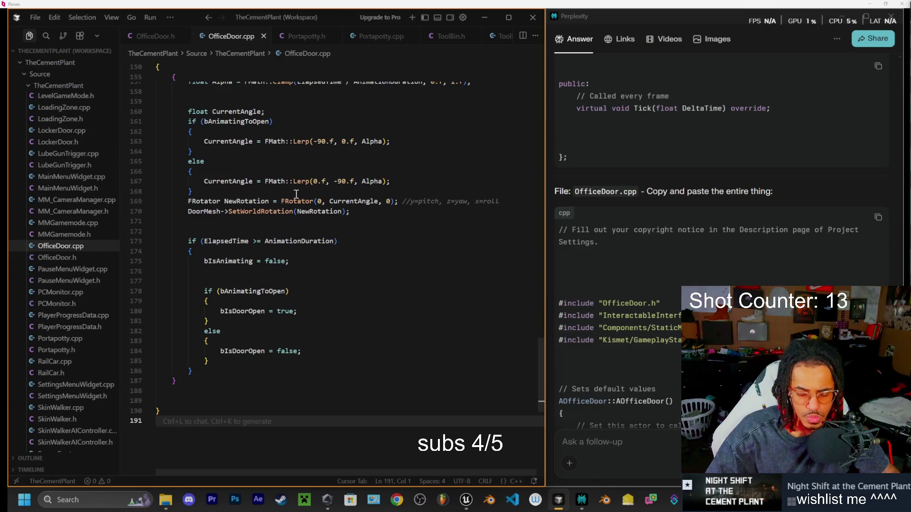
pyautogui.hotkey('ctrl', 'alt', 'F11')
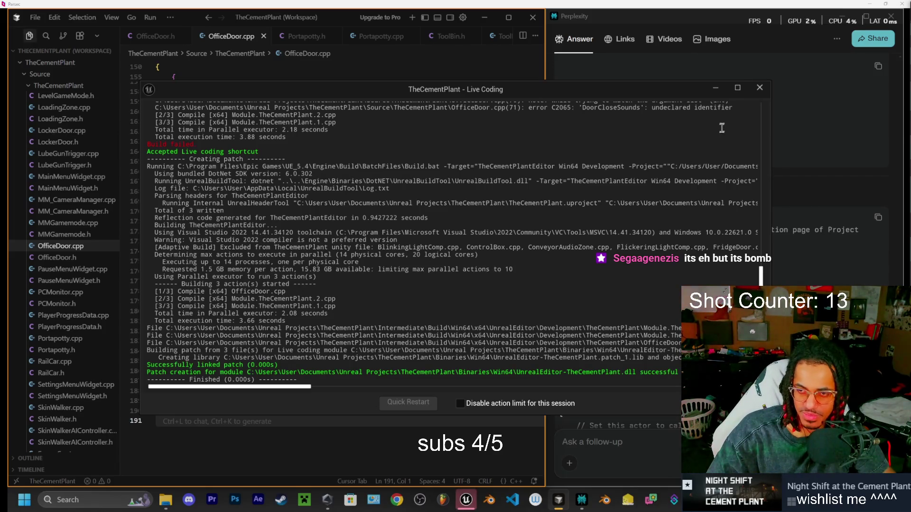
# - Close the successful Live Coding build window and switch back to Unreal Editor
pyautogui.click(759, 87)
pyautogui.click(466, 500)
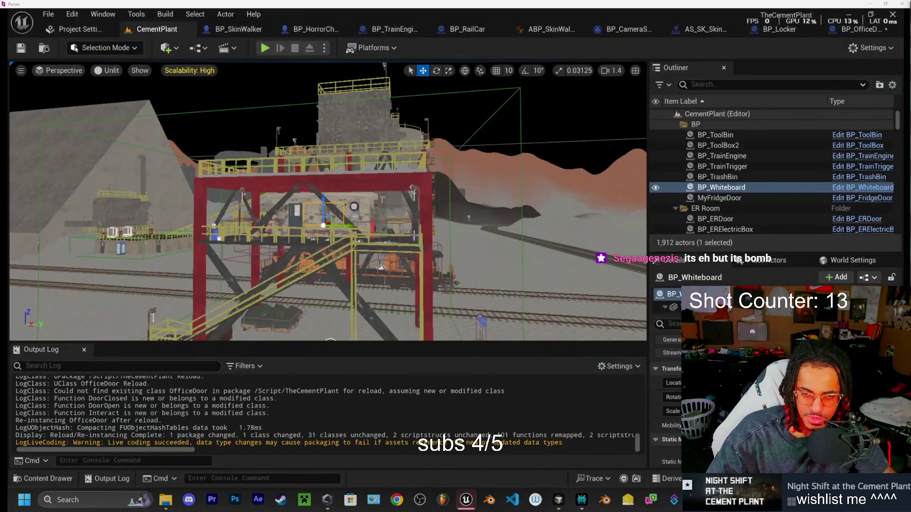
# - Run a quick play test, then open BP_OfficeDoor and filter its Details by 'sound'
pyautogui.click(266, 48)
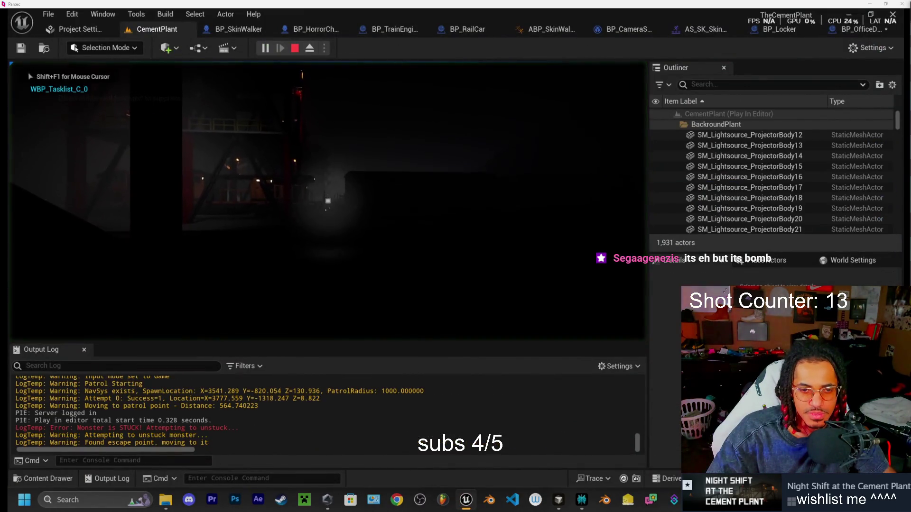
pyautogui.press('Escape')
pyautogui.click(237, 30)
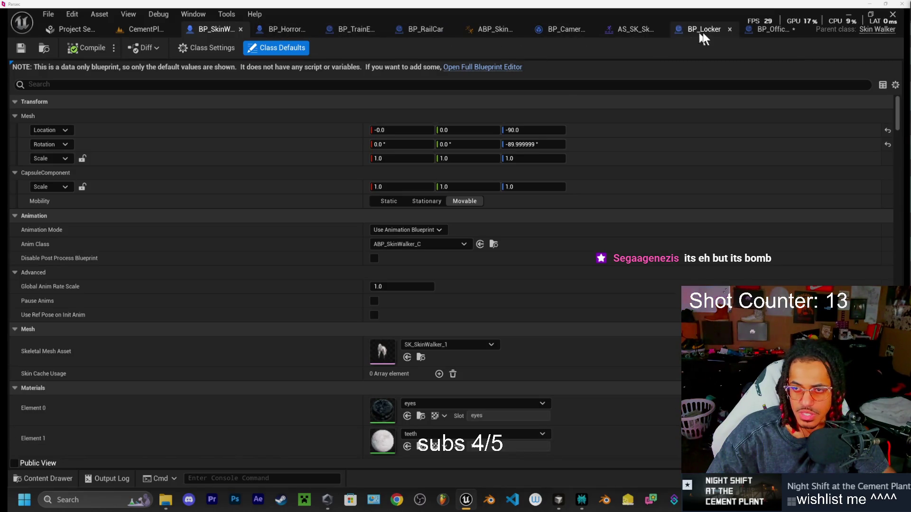
pyautogui.click(770, 29)
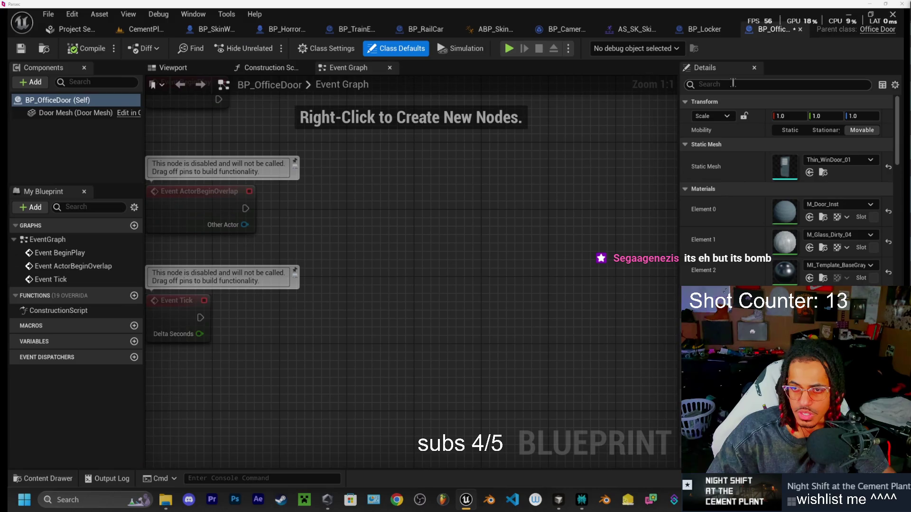
pyautogui.write('sound')
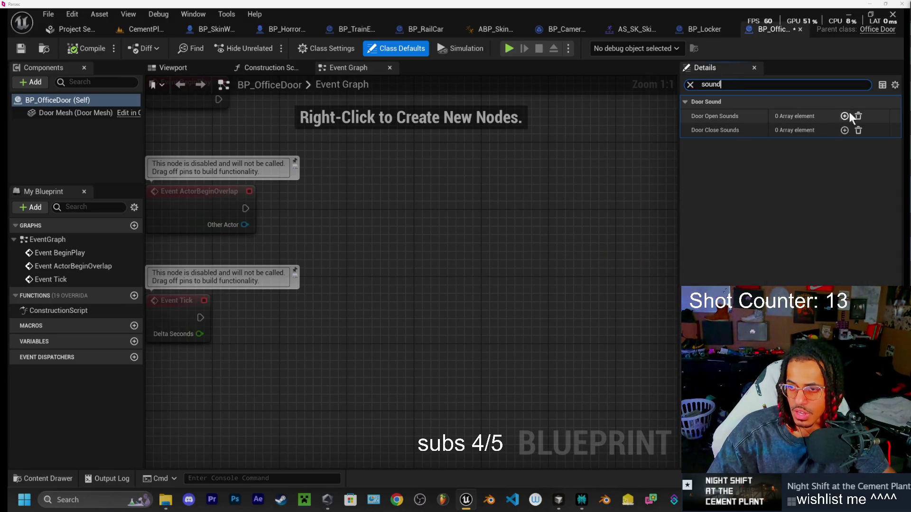
# - Add three elements each to the Door Open Sounds and Door Close Sounds arrays
pyautogui.click(844, 117)
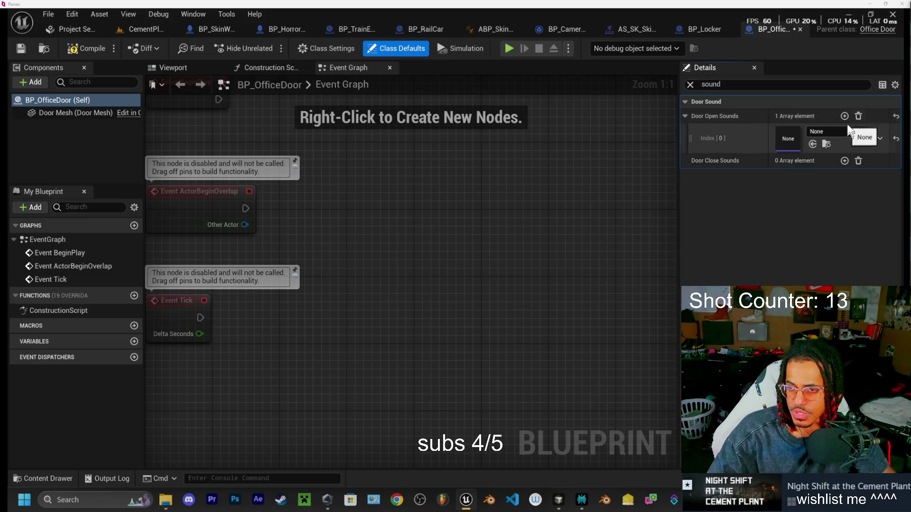
pyautogui.click(844, 116)
pyautogui.click(845, 116)
pyautogui.click(844, 221)
pyautogui.click(845, 222)
pyautogui.click(844, 222)
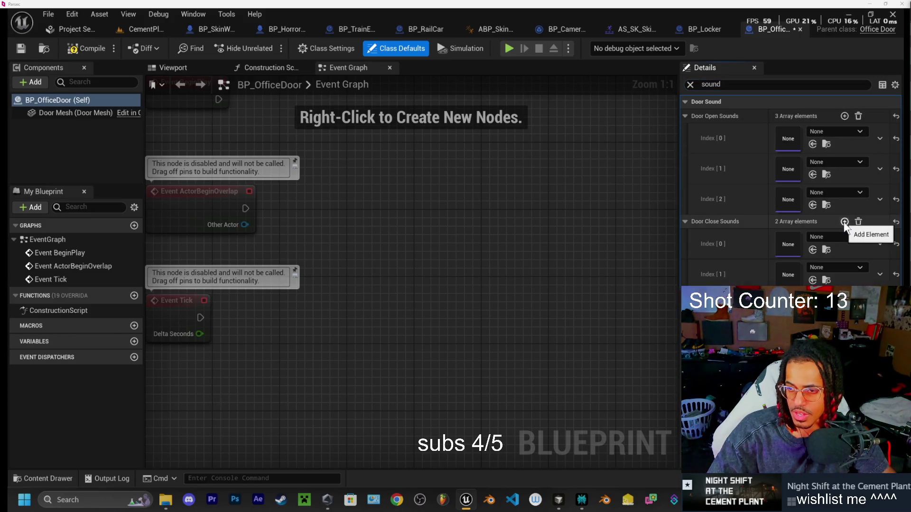
pyautogui.click(60, 479)
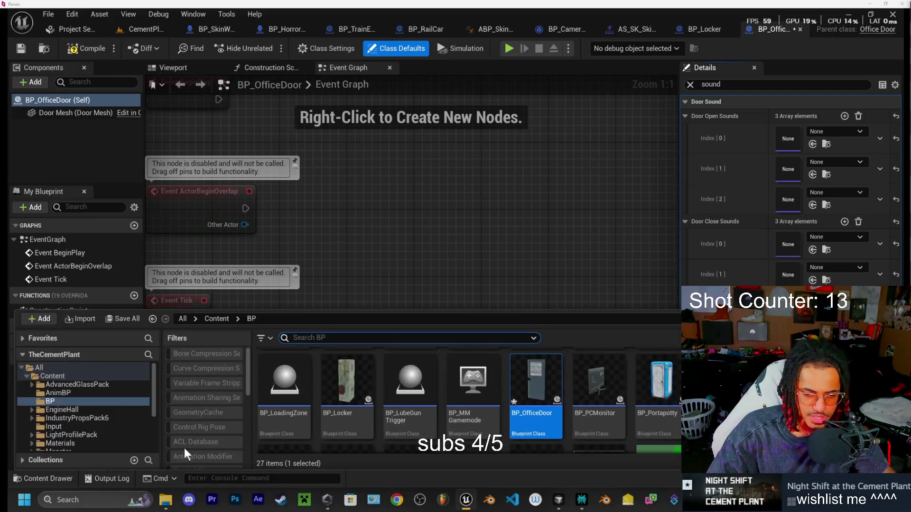
# - Browse the Content Drawer to Sound > SFX > FeedbackSFX, then bring up the Downloads folder
pyautogui.scroll(-5, 64, 390)
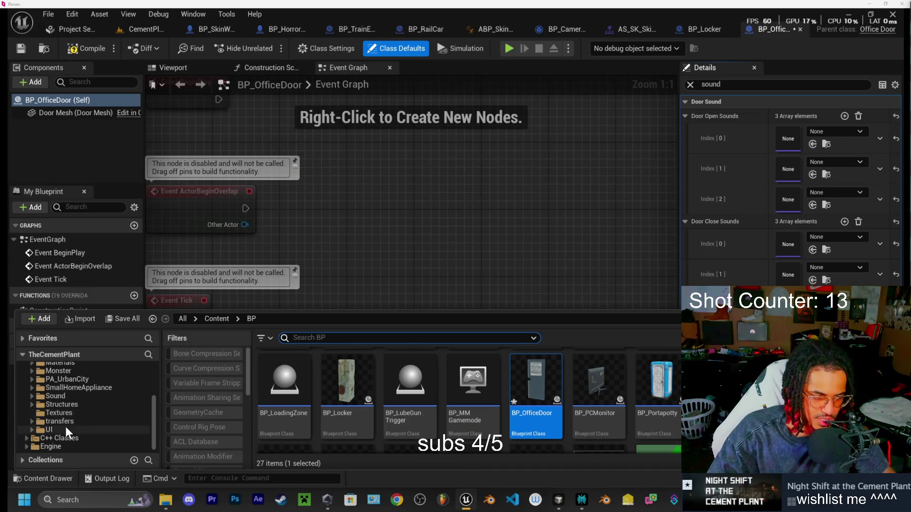
pyautogui.click(56, 396)
pyautogui.scroll(2, 296, 384)
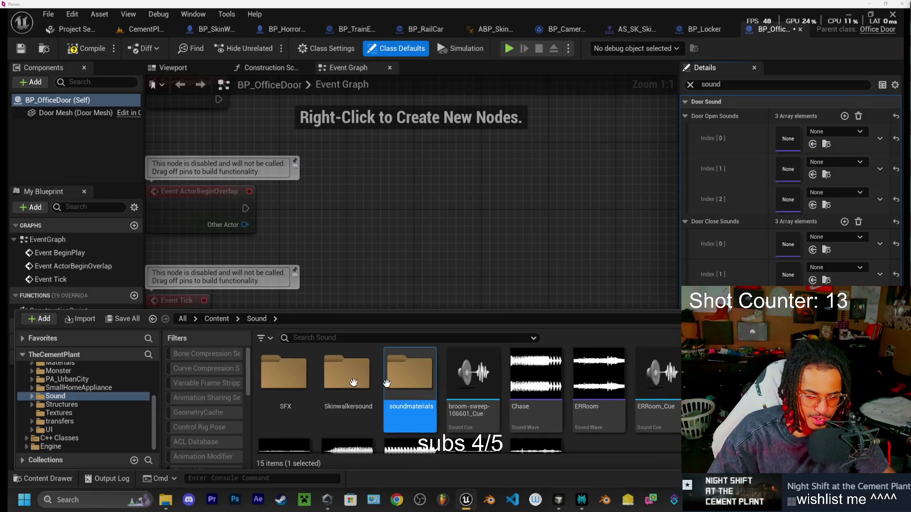
pyautogui.doubleClick(261, 373)
pyautogui.doubleClick(335, 376)
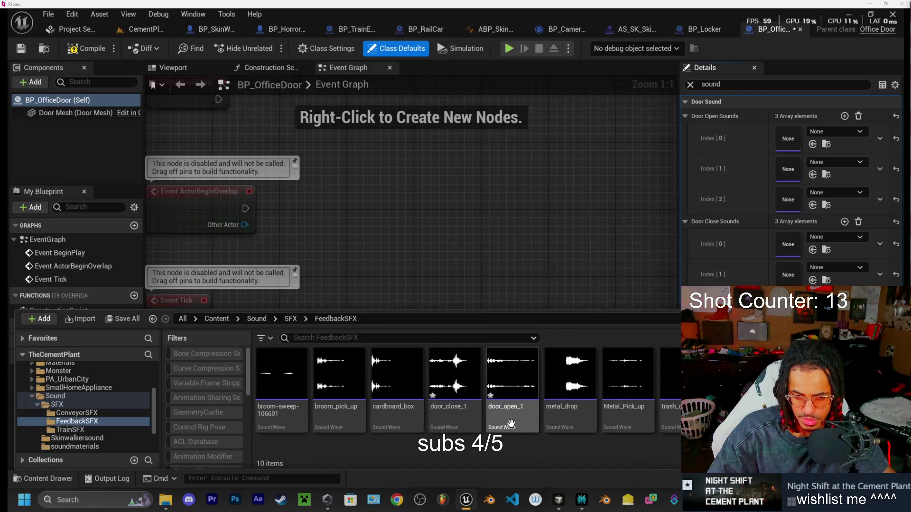
pyautogui.click(165, 502)
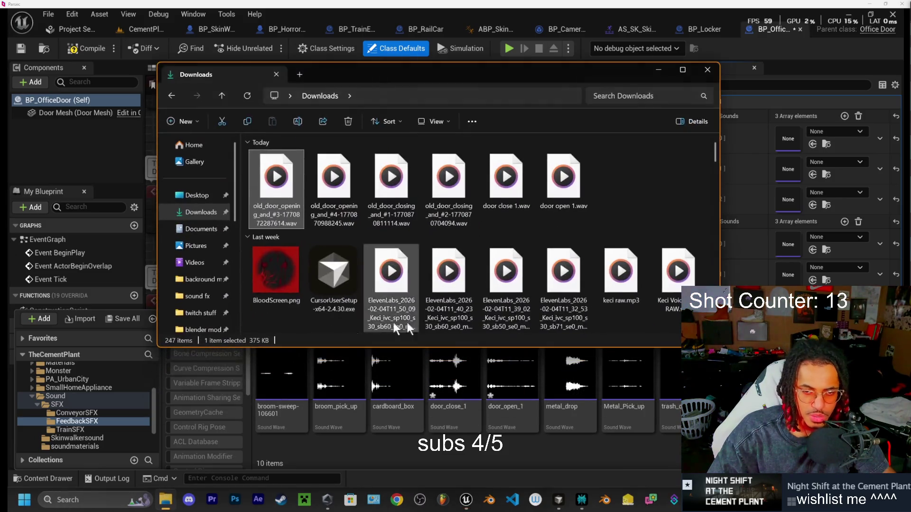
# - Rename the old door closing recordings to door close 2.wav and door close 3.wav
pyautogui.click(459, 185)
pyautogui.rightClick(450, 190)
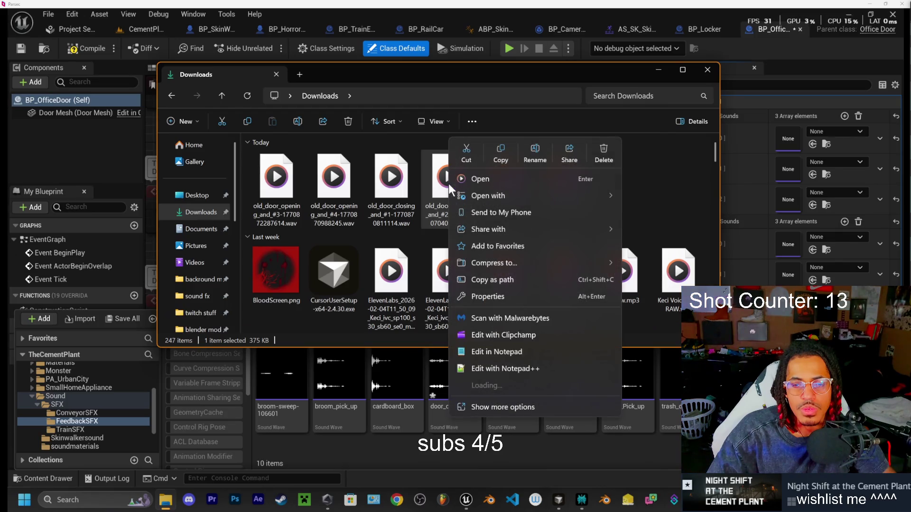
pyautogui.click(530, 156)
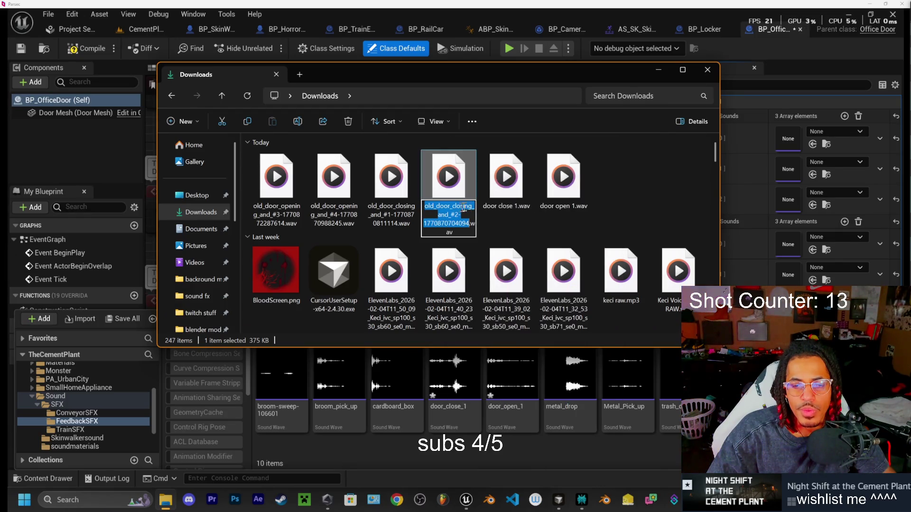
pyautogui.write('dor')
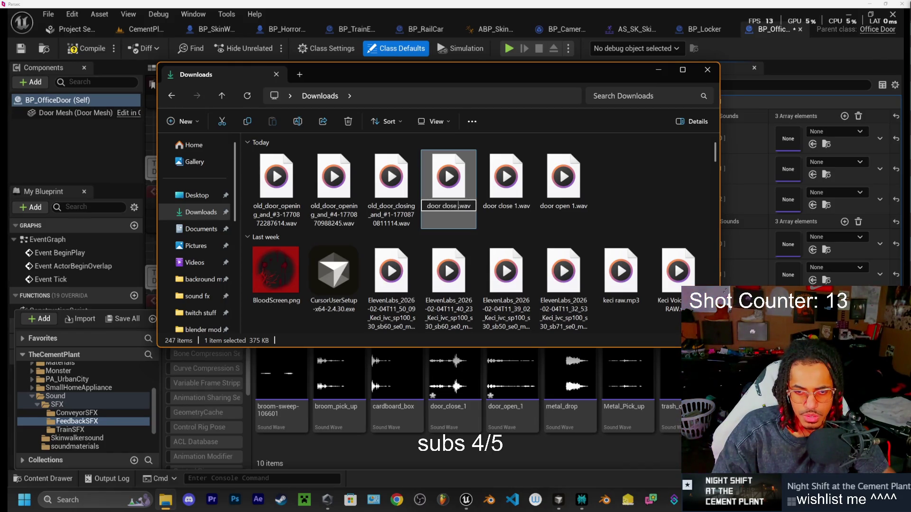
pyautogui.write('2')
pyautogui.click(392, 203)
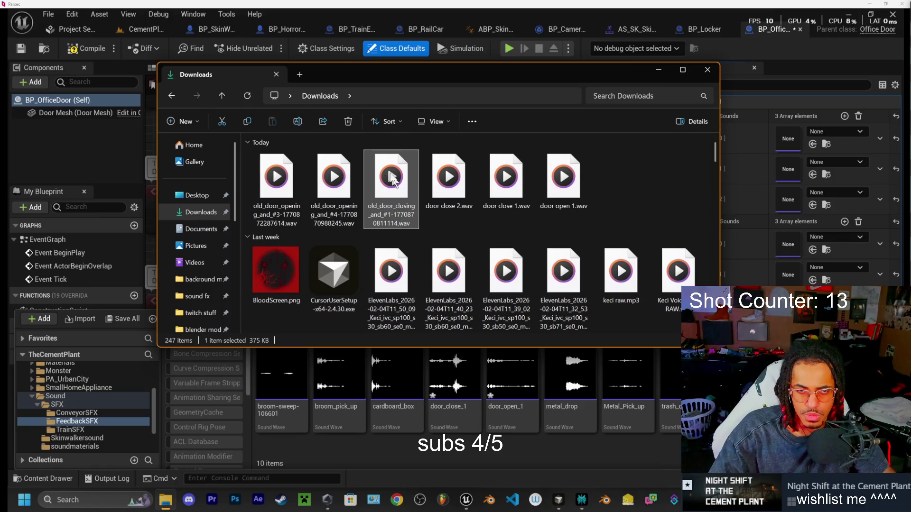
pyautogui.click(305, 121)
pyautogui.write('door')
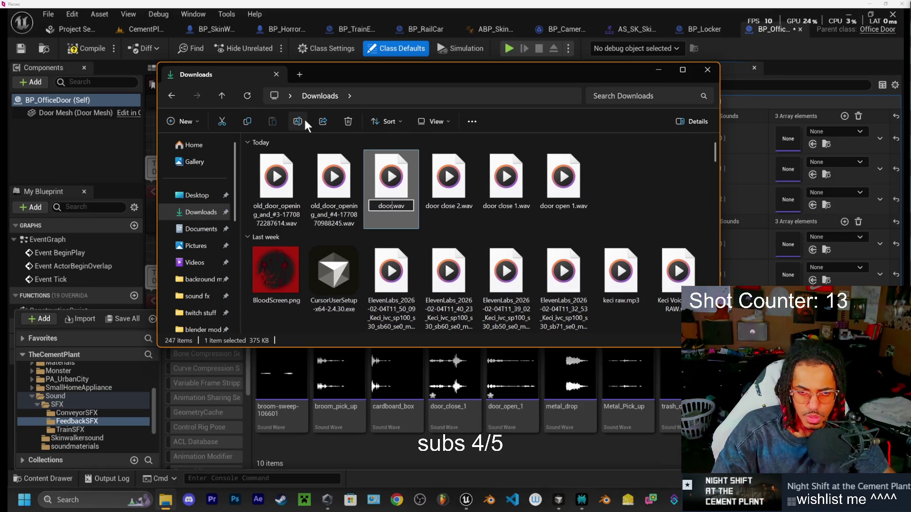
pyautogui.write(' close ')
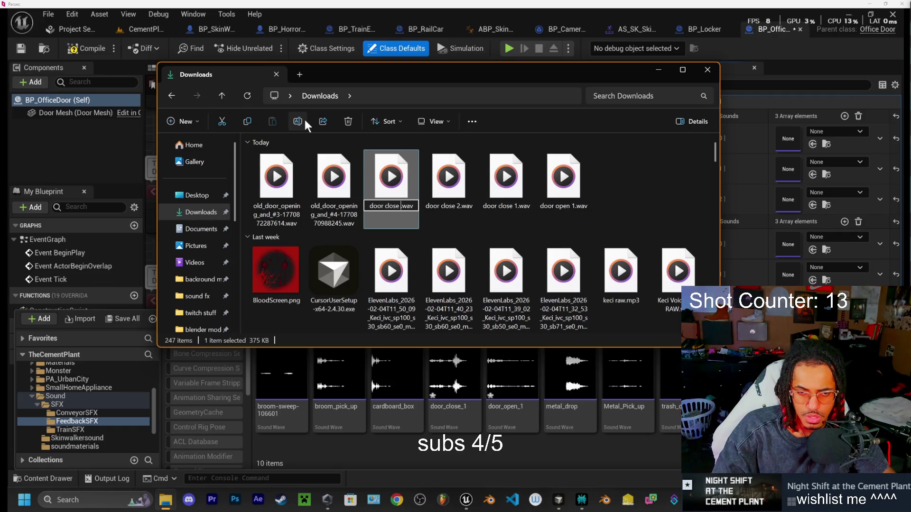
pyautogui.write('3')
pyautogui.click(334, 190)
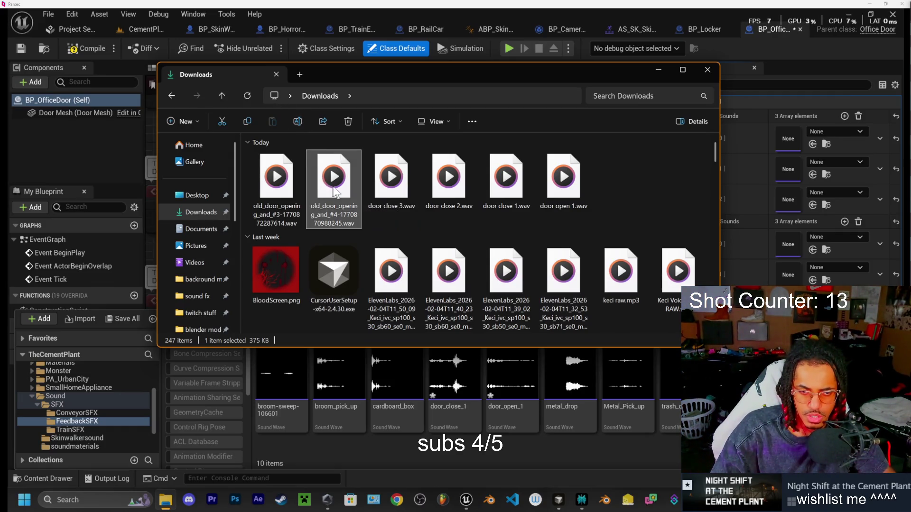
# - Rename the door opening recordings to door open 3.wav and door open 2.wav
pyautogui.click(303, 122)
pyautogui.write('door open 3.wav')
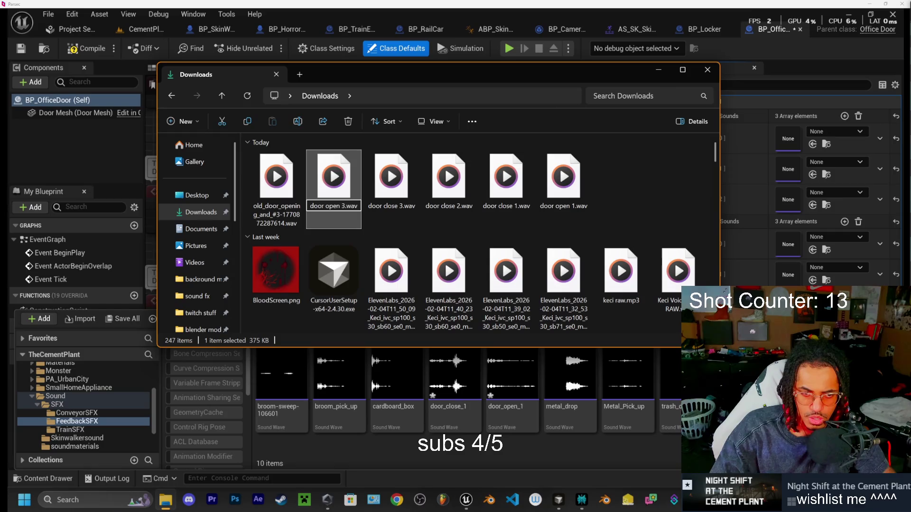
pyautogui.click(277, 183)
pyautogui.click(297, 122)
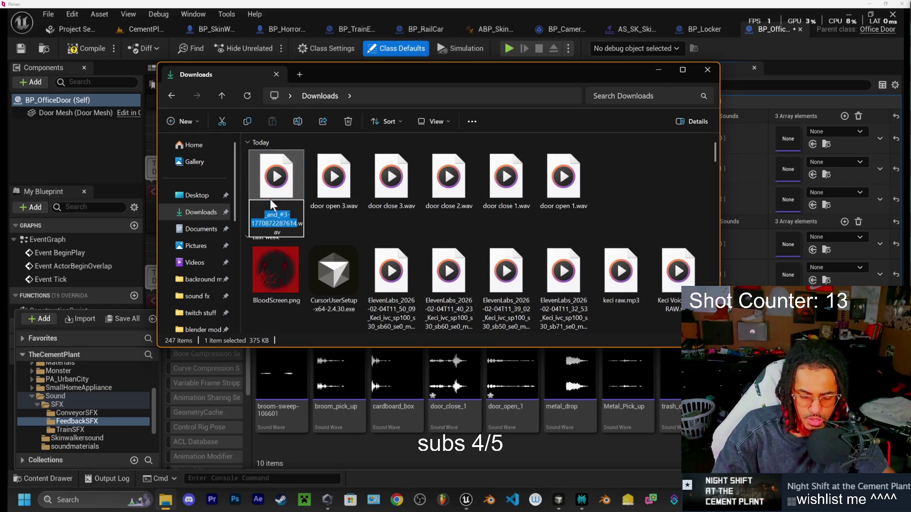
pyautogui.write('door open ')
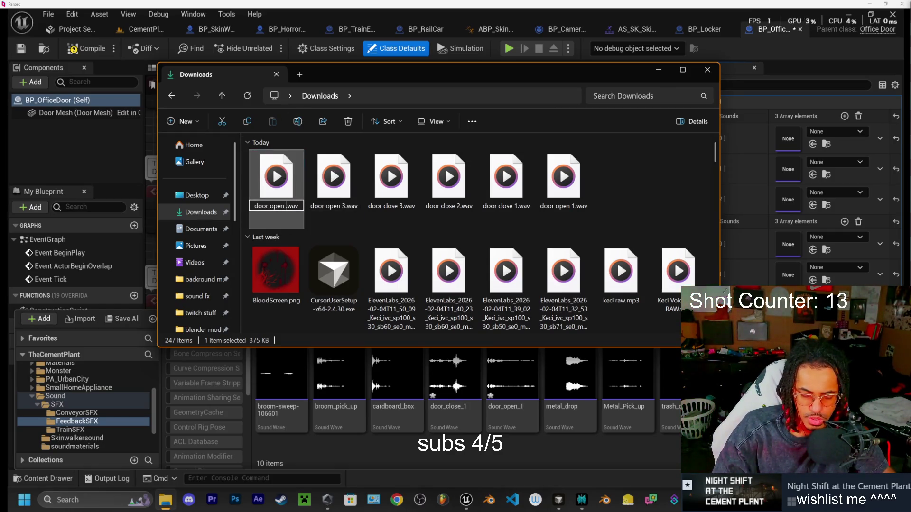
pyautogui.write('2')
pyautogui.press('Return')
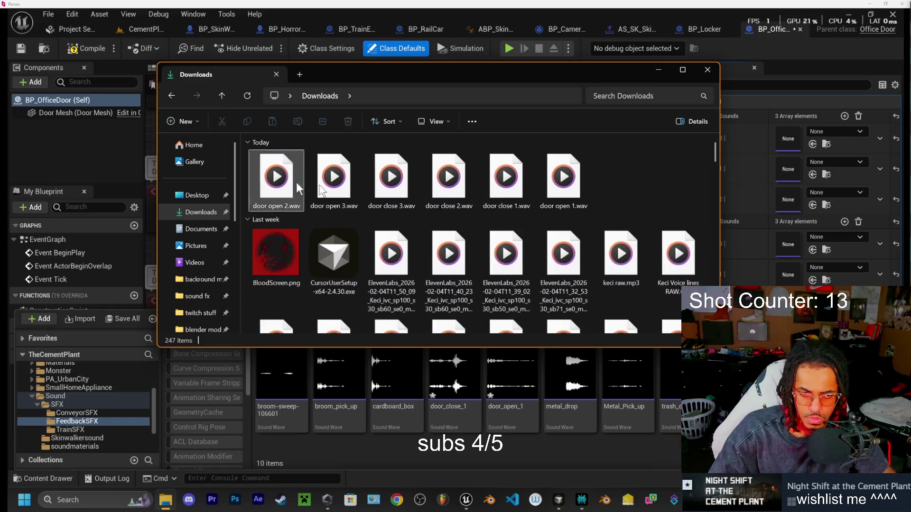
# - Drag the four new door WAVs into Unreal's FeedbackSFX folder
pyautogui.click(276, 178)
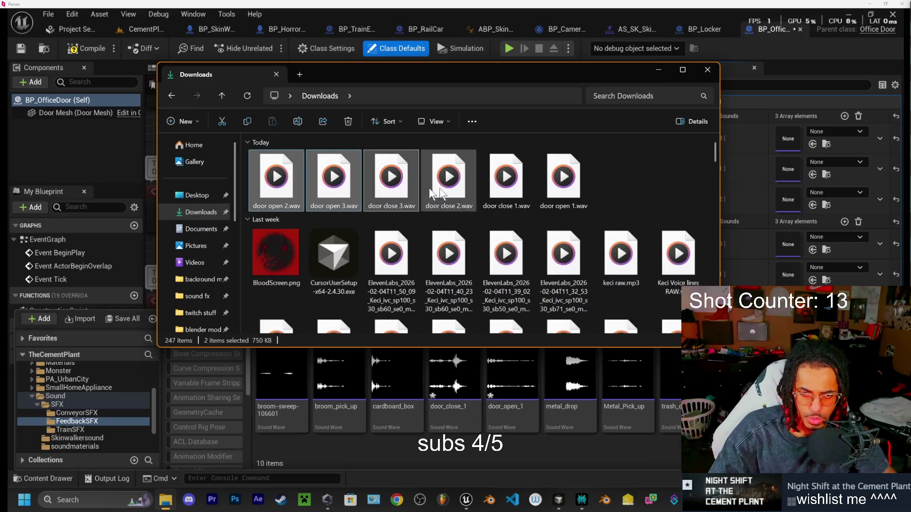
pyautogui.keyDown('shift'); pyautogui.click(448, 179); pyautogui.keyUp('shift')
pyautogui.moveTo(446, 181); pyautogui.dragTo(455, 389)
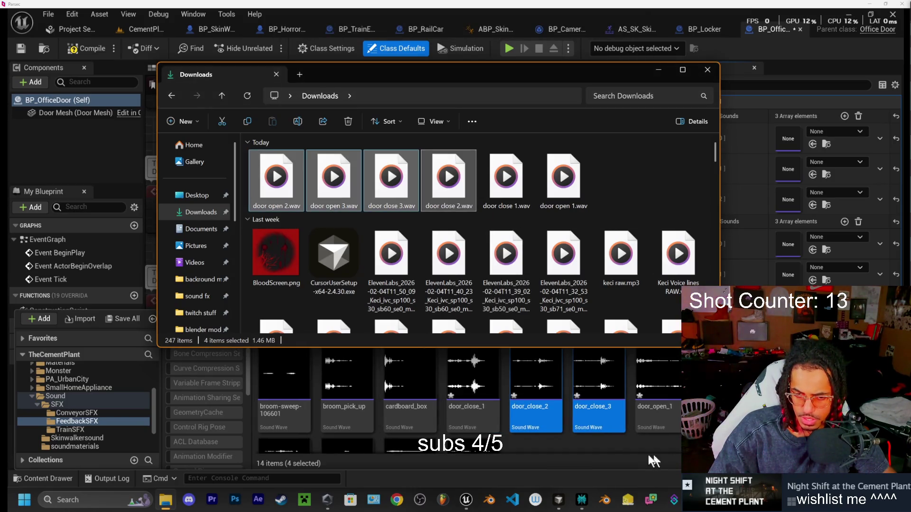
pyautogui.click(619, 455)
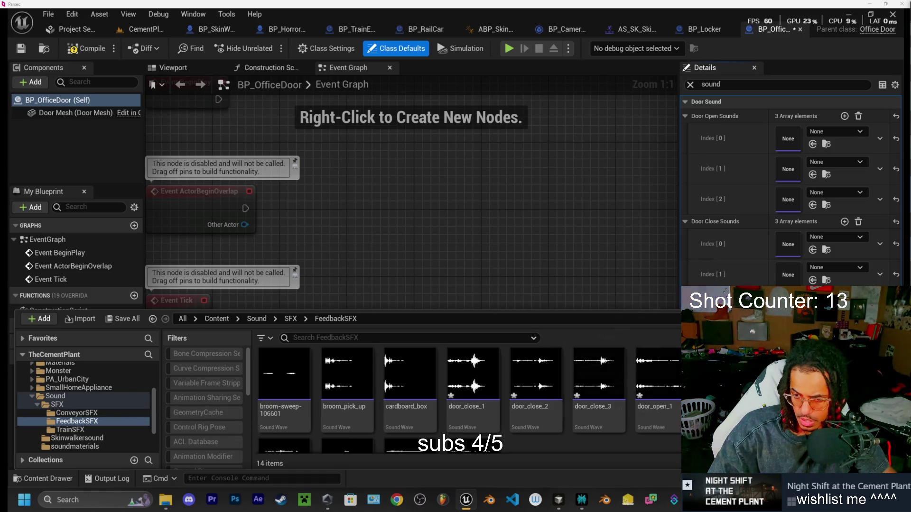
# - Give door_open_3 the SFX sound class and volume 0.5, then close its editor
pyautogui.doubleClick(788, 375)
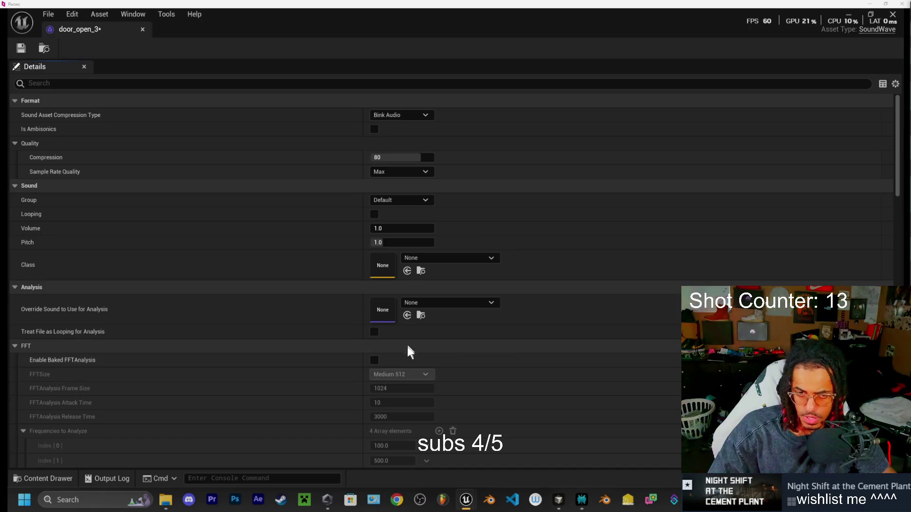
pyautogui.click(448, 303)
pyautogui.click(448, 303)
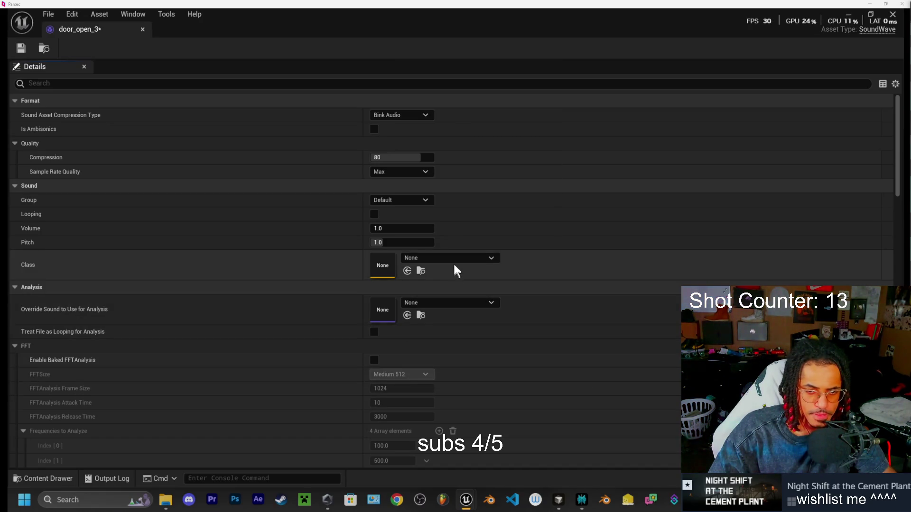
pyautogui.click(455, 258)
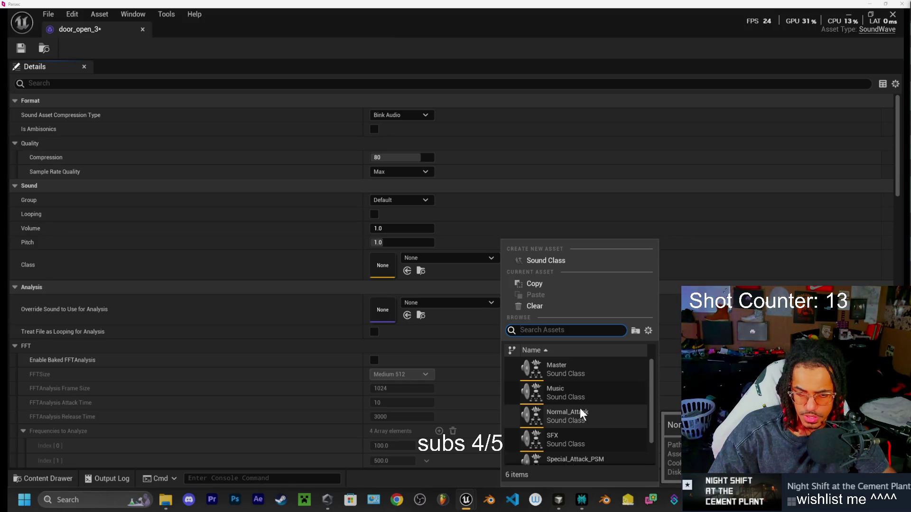
pyautogui.click(554, 440)
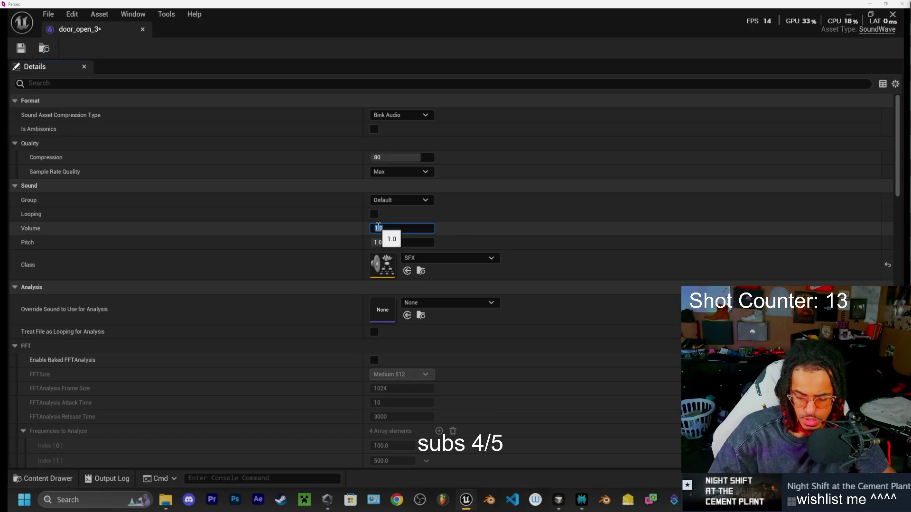
pyautogui.write('0.5')
pyautogui.press('Return')
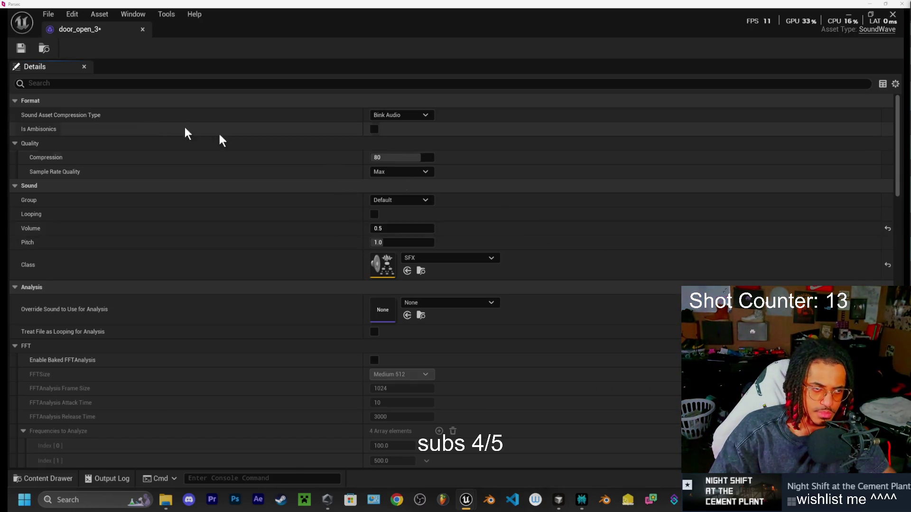
pyautogui.click(142, 29)
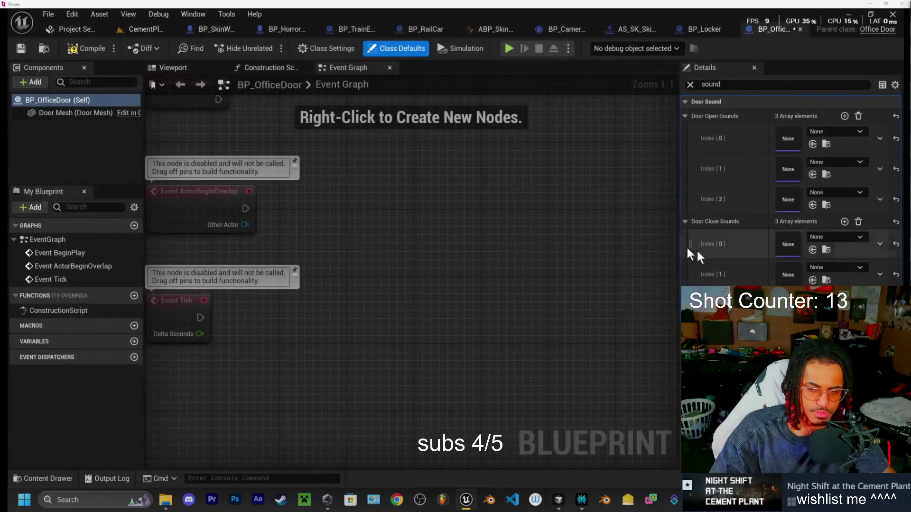
# - Set door_open_2's sound class to SFX and save it
pyautogui.click(47, 479)
pyautogui.moveTo(598, 416); pyautogui.dragTo(631, 274)
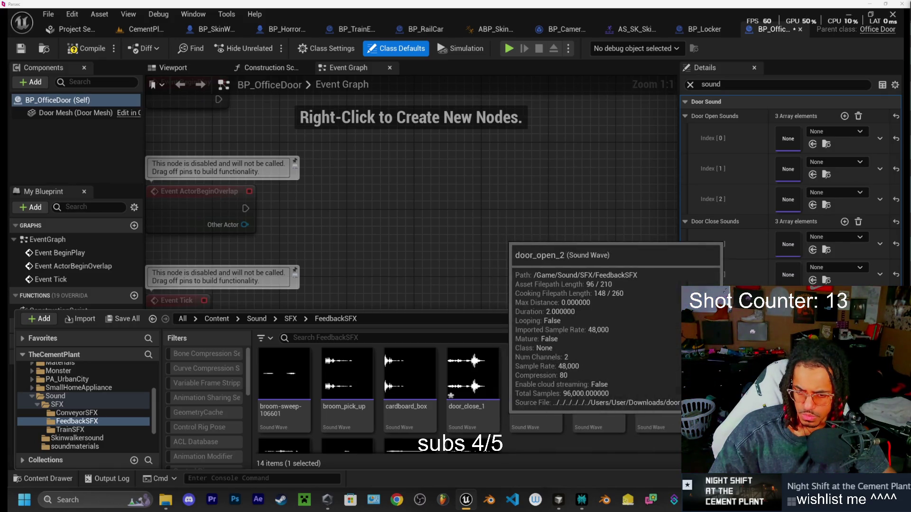
pyautogui.doubleClick(714, 394)
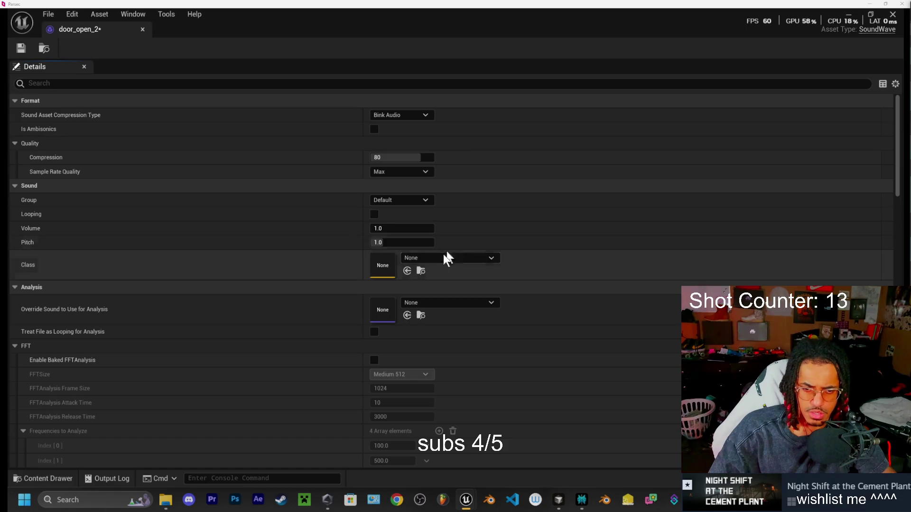
pyautogui.click(443, 257)
pyautogui.click(554, 431)
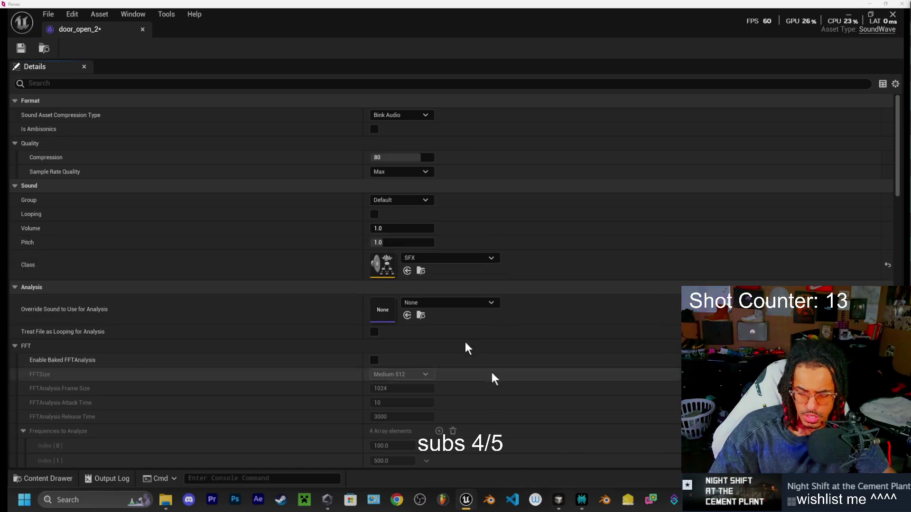
pyautogui.click(22, 47)
pyautogui.click(142, 29)
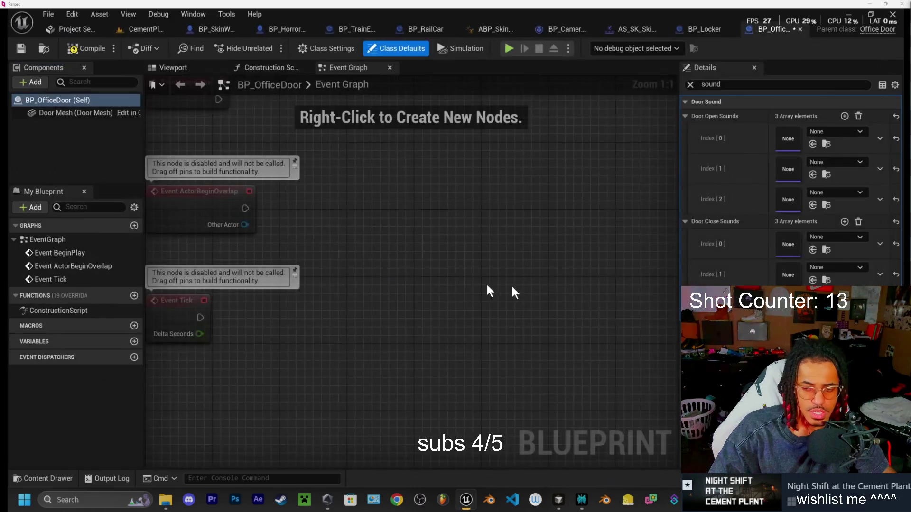
# - Set door_close_3's sound class to SFX
pyautogui.click(45, 478)
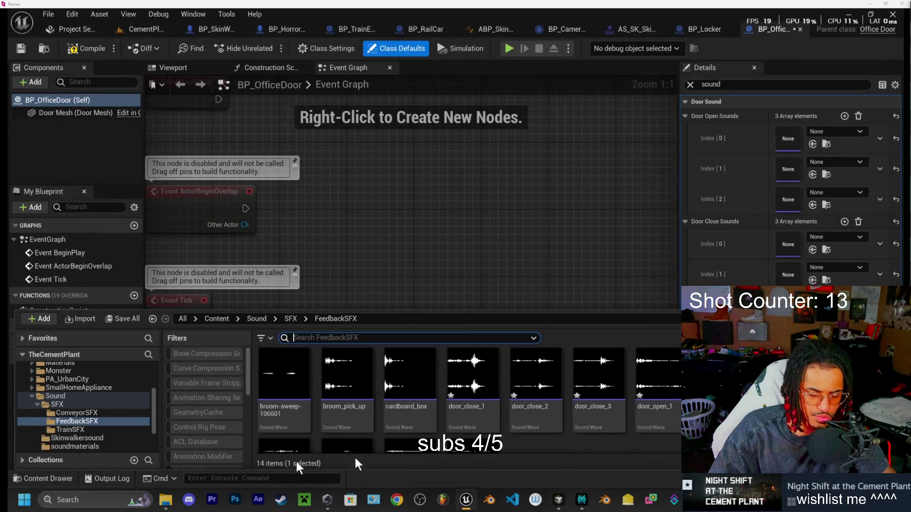
pyautogui.click(592, 420)
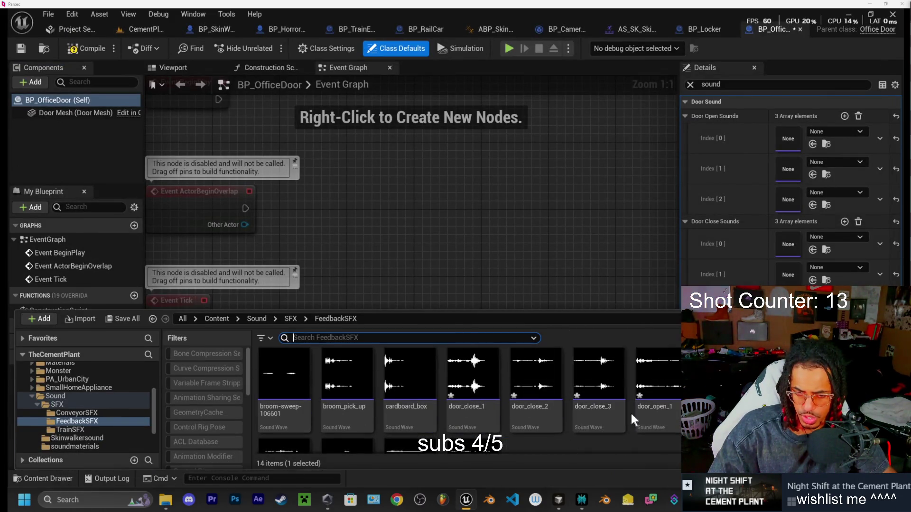
pyautogui.doubleClick(593, 422)
pyautogui.click(440, 256)
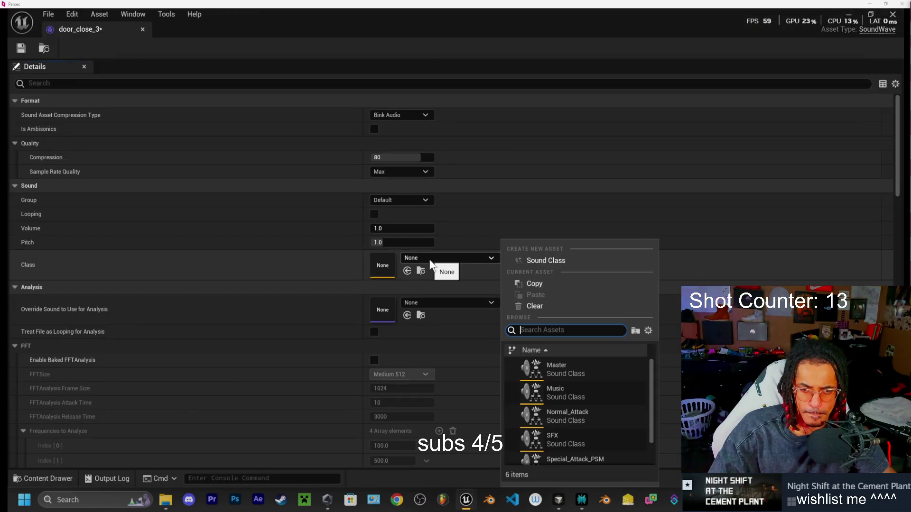
pyautogui.click(557, 434)
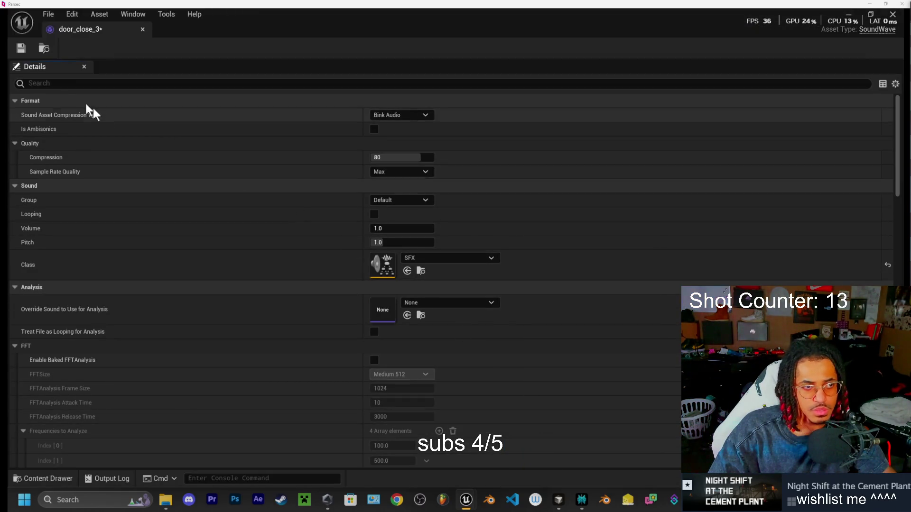
pyautogui.click(142, 29)
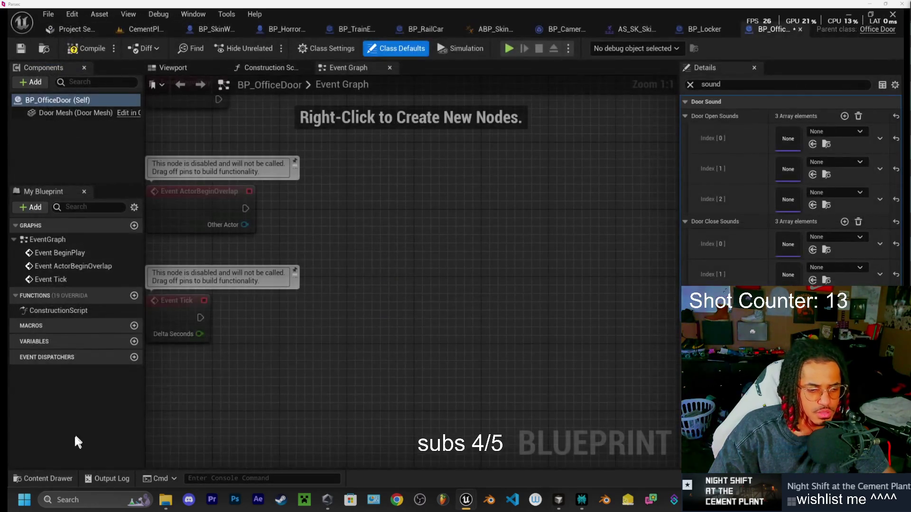
# - Set door_close_2's sound class to SFX
pyautogui.click(58, 474)
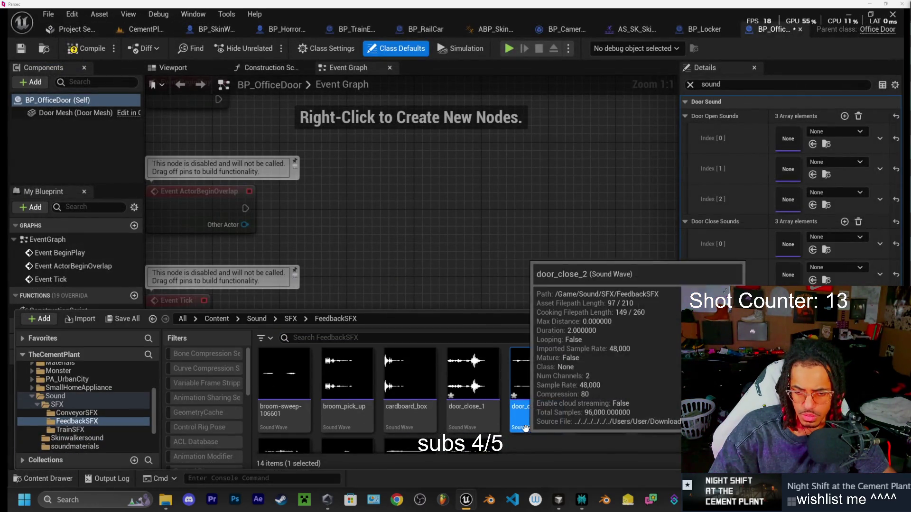
pyautogui.doubleClick(537, 421)
pyautogui.click(417, 260)
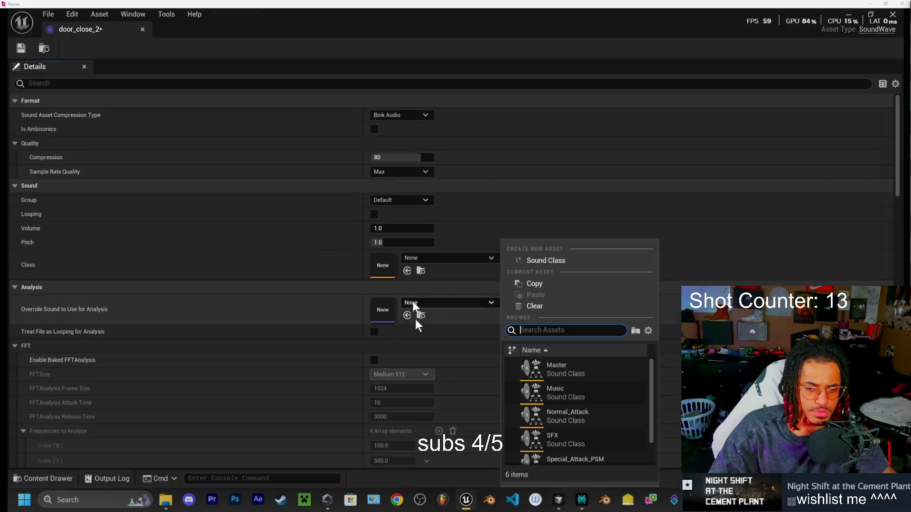
pyautogui.click(583, 427)
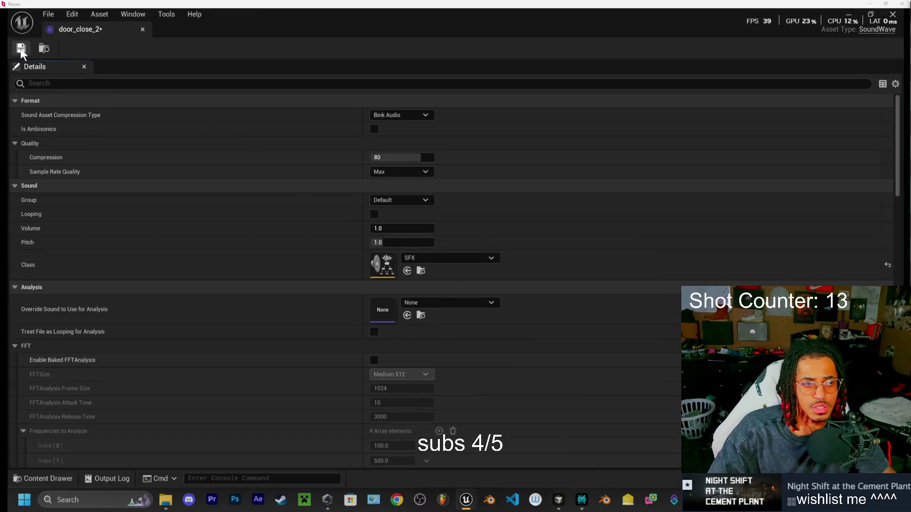
pyautogui.click(142, 29)
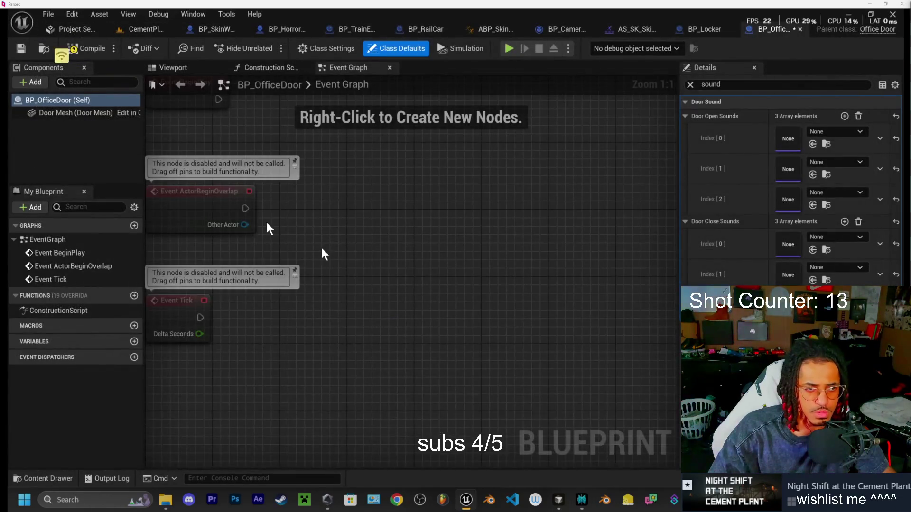
# - Fill the Door Open Sounds slots with door_open_1, door_open_2 and door_open_3
pyautogui.click(833, 133)
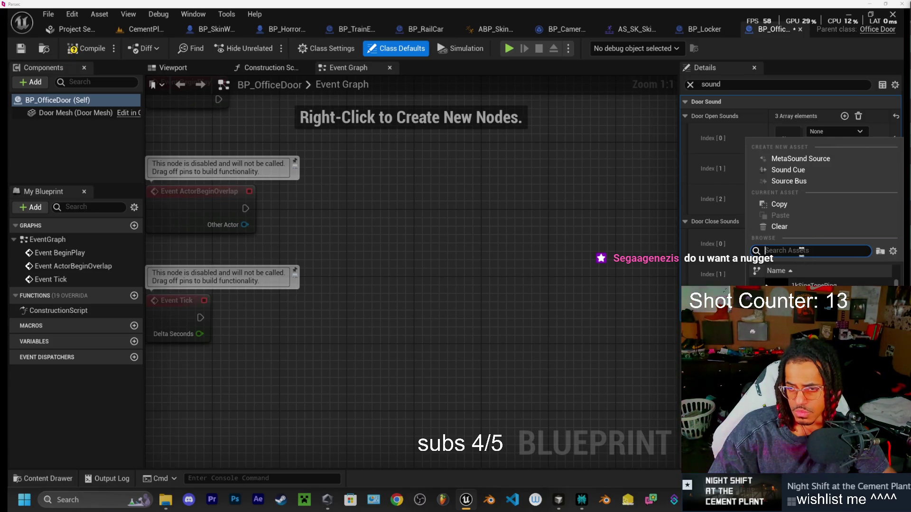
pyautogui.write('opne')
pyautogui.press('BackSpace')
pyautogui.press('BackSpace')
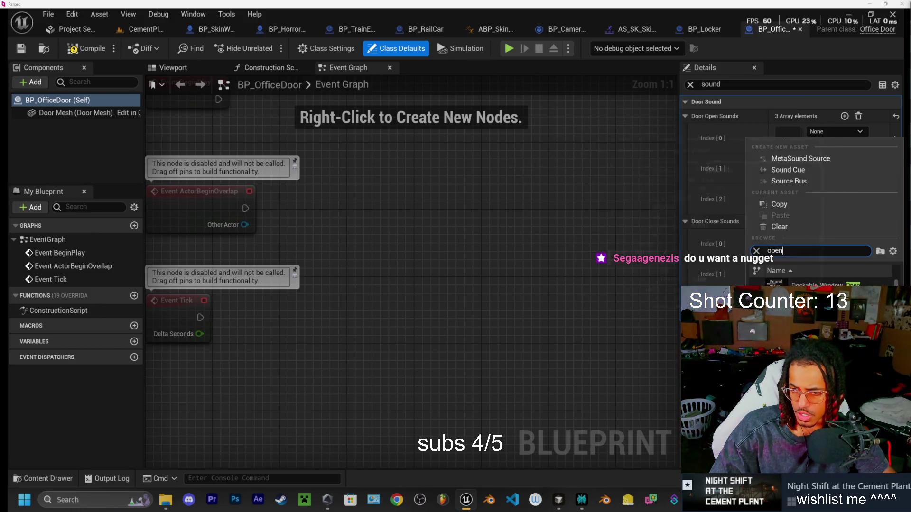
pyautogui.click(806, 294)
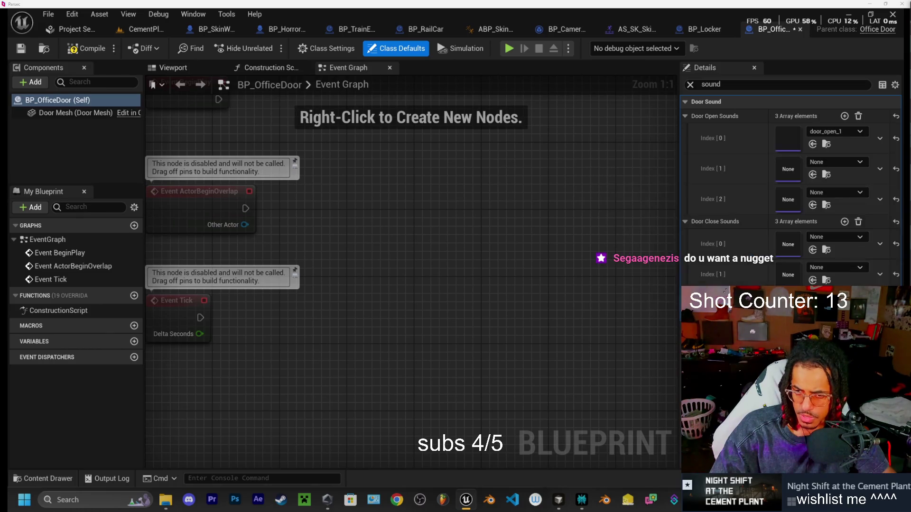
pyautogui.click(843, 163)
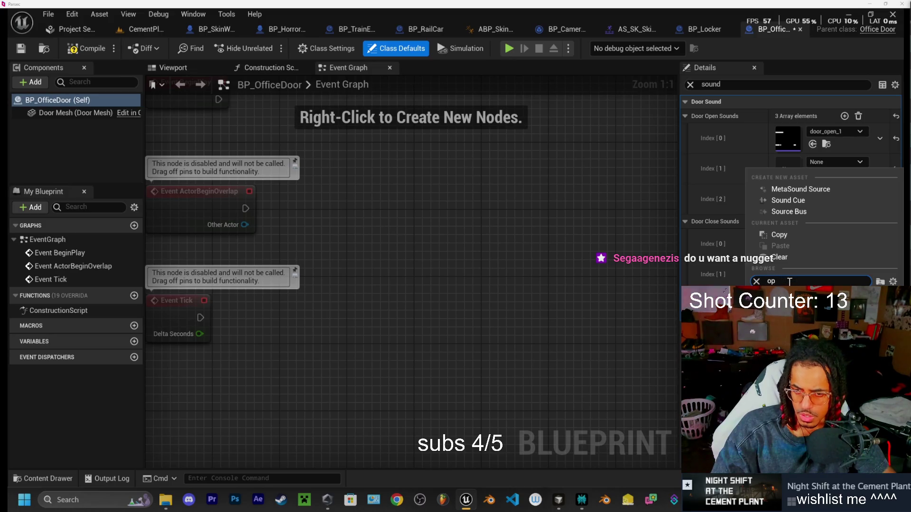
pyautogui.write('n')
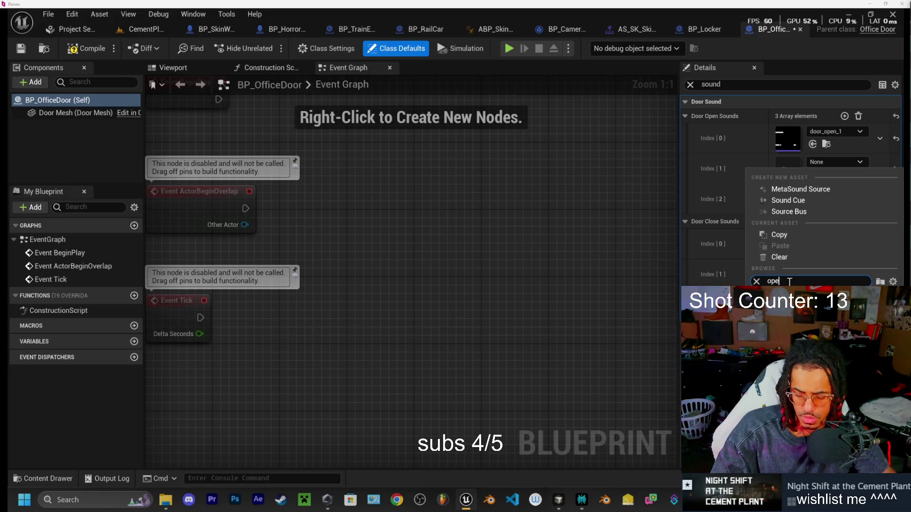
pyautogui.click(807, 313)
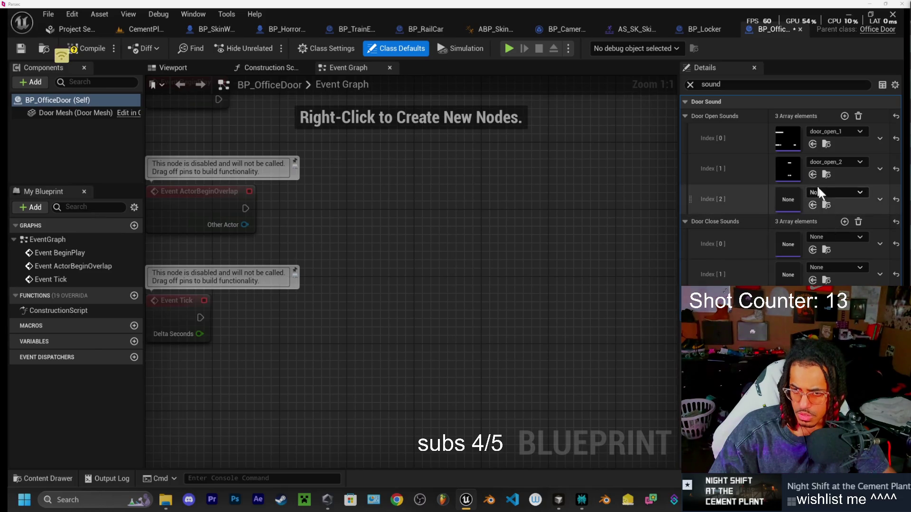
pyautogui.click(836, 192)
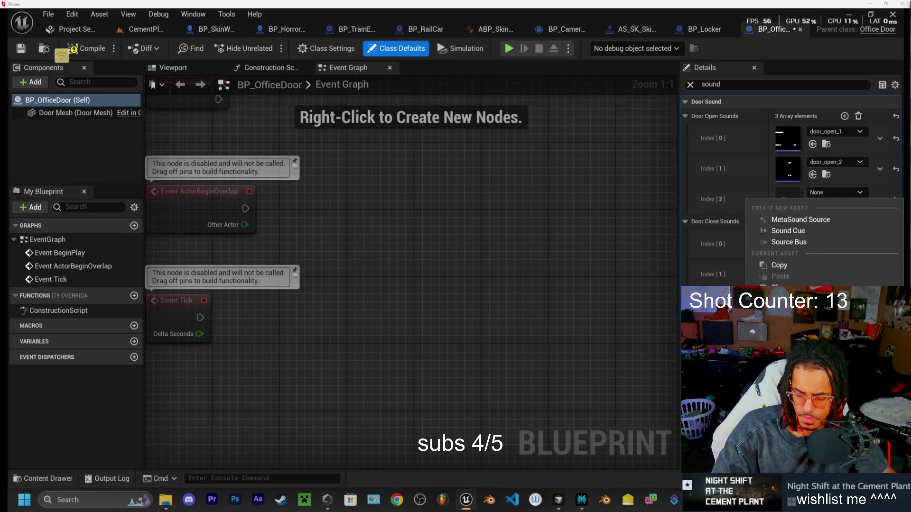
pyautogui.click(807, 343)
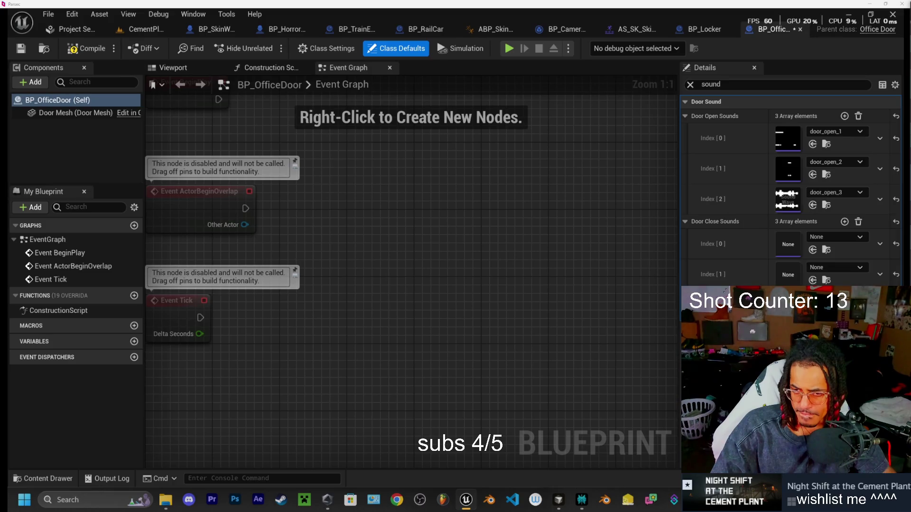
# - Set the first two Door Close Sounds slots to door_close_1 and door_close_2
pyautogui.click(827, 237)
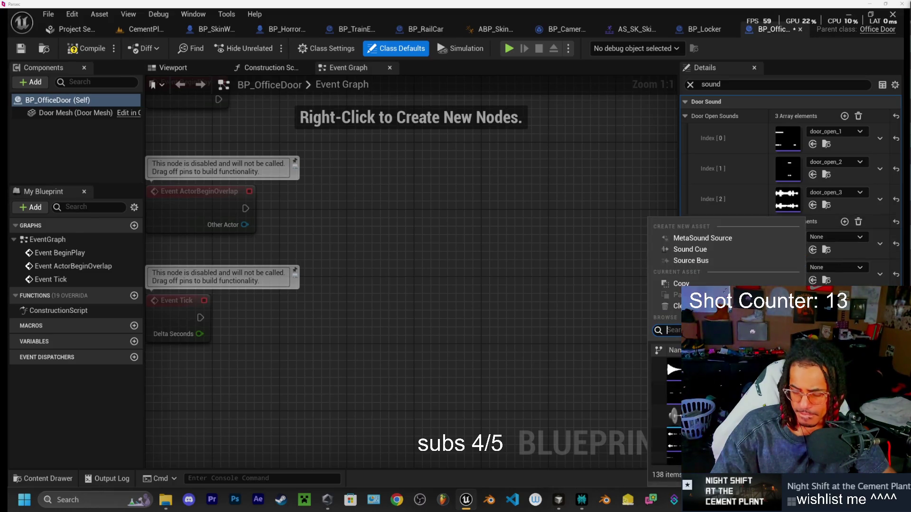
pyautogui.write('clos')
pyautogui.click(802, 373)
pyautogui.click(809, 268)
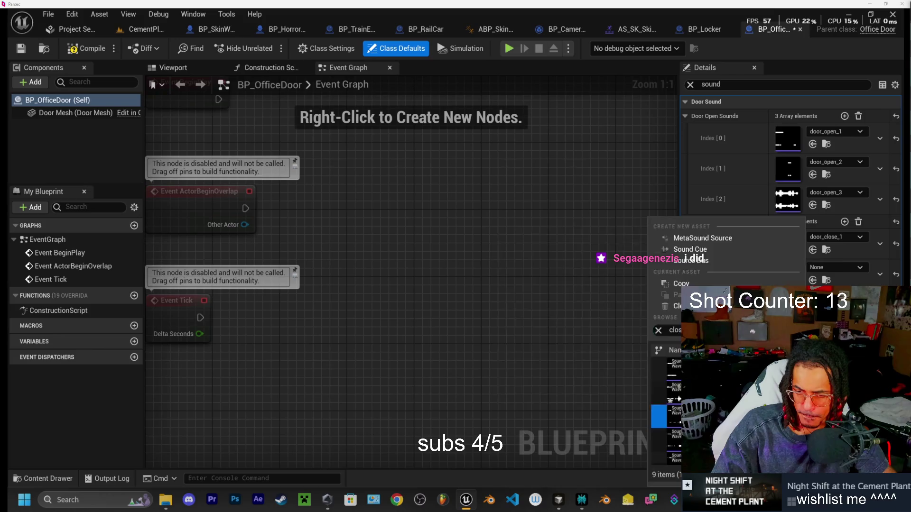
pyautogui.click(837, 267)
pyautogui.click(837, 268)
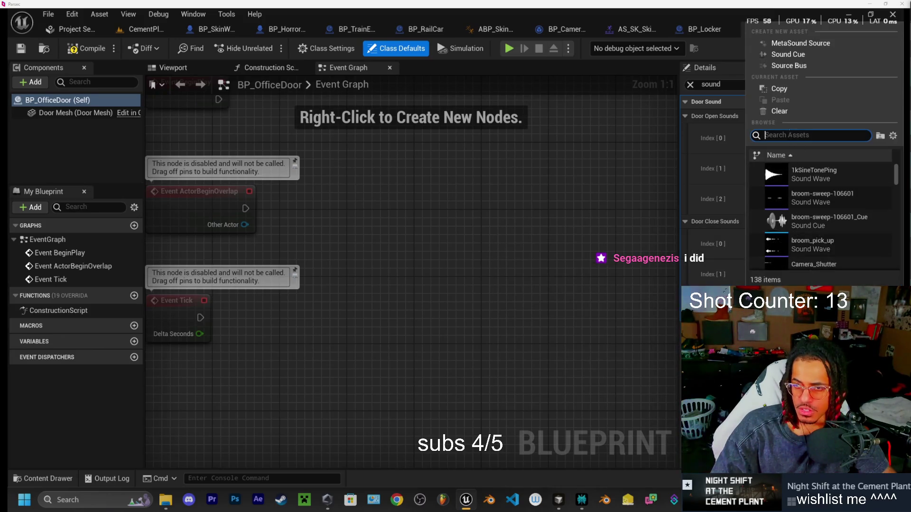
pyautogui.write('close')
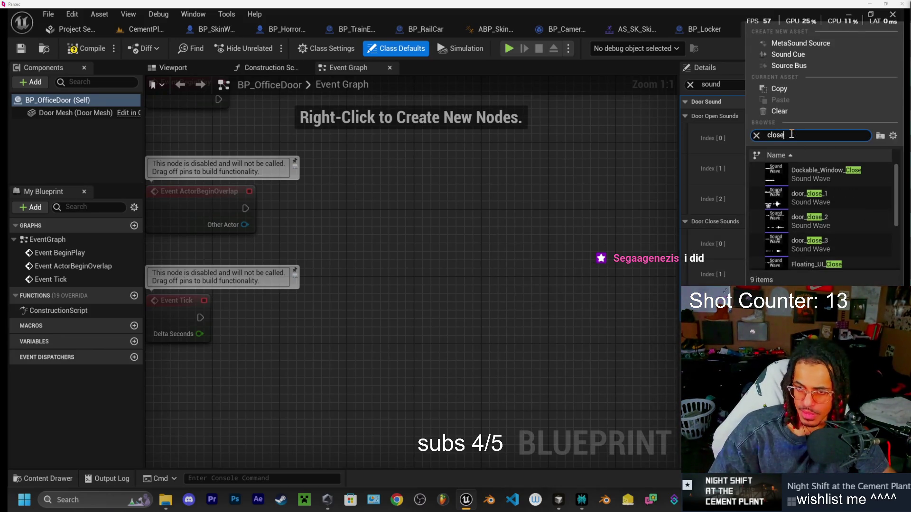
pyautogui.click(816, 246)
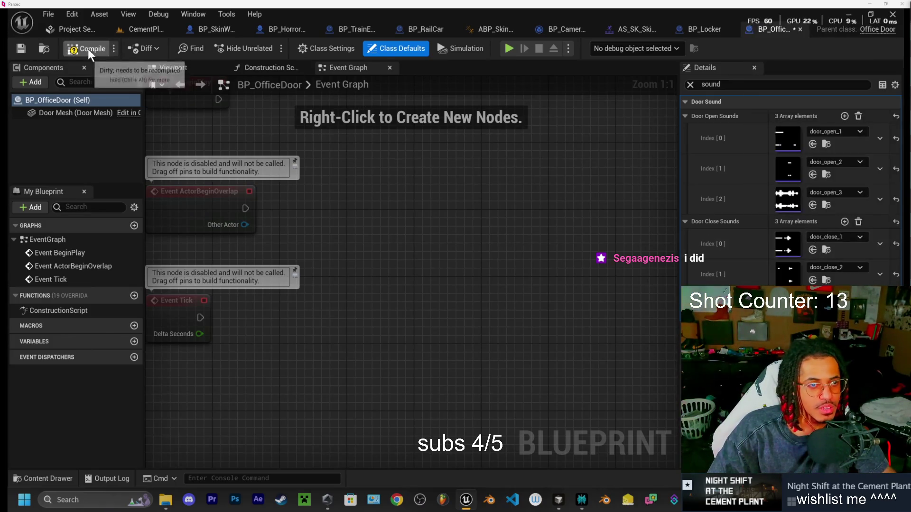
# - Play CementPlant, walking up the staircase and walkway to the office door, then stop
pyautogui.click(139, 29)
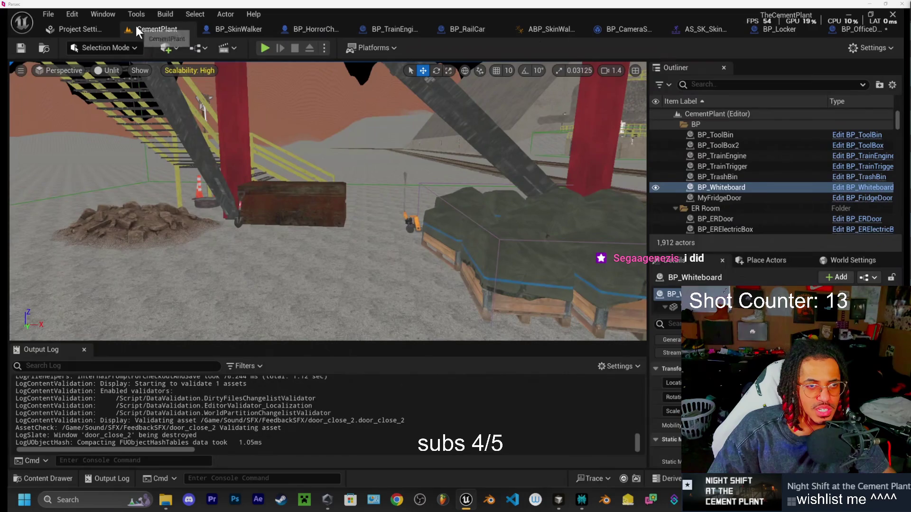
pyautogui.hotkey('alt', 'p')
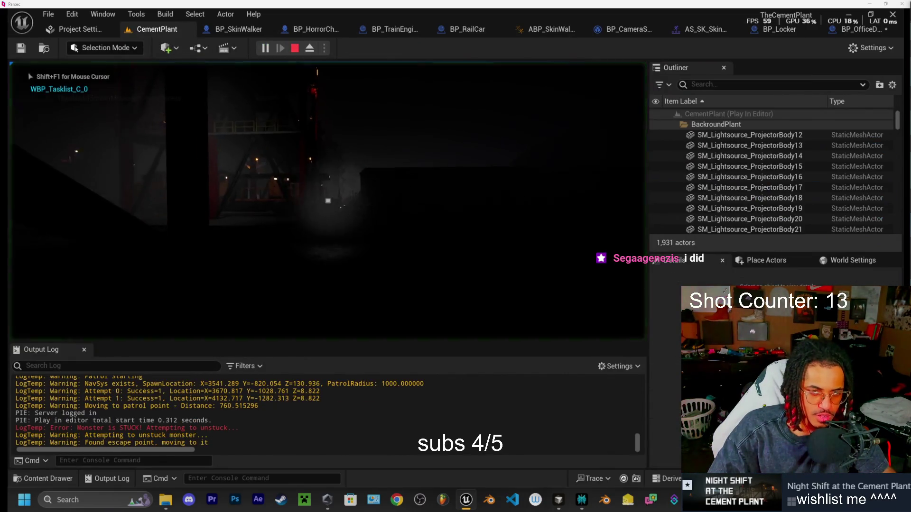
pyautogui.press('w')
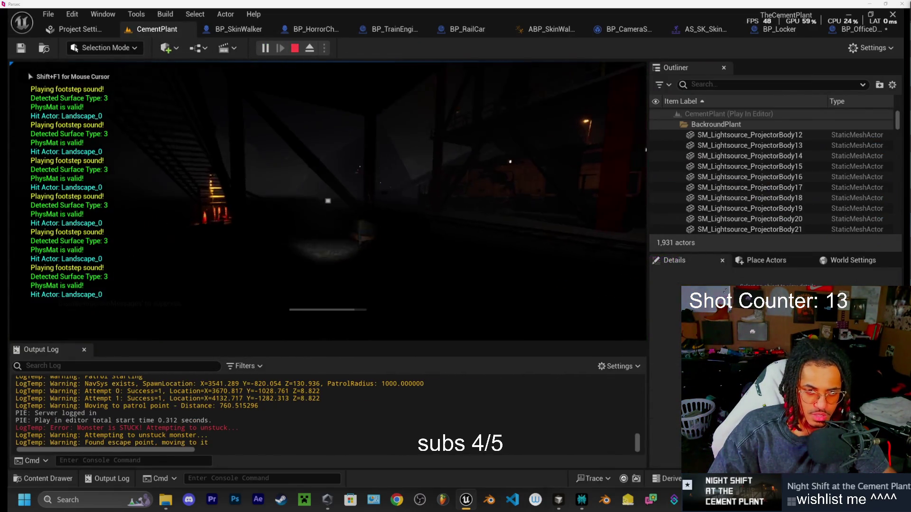
pyautogui.press('w')
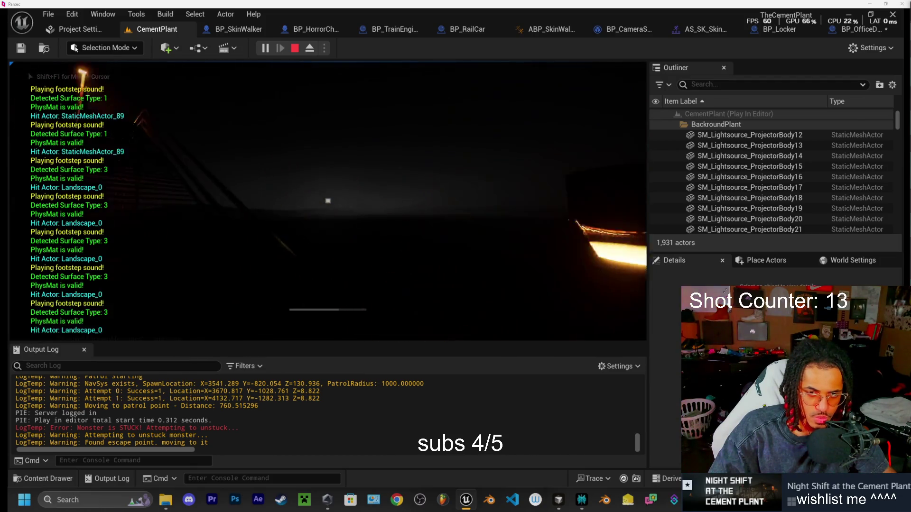
pyautogui.press('w')
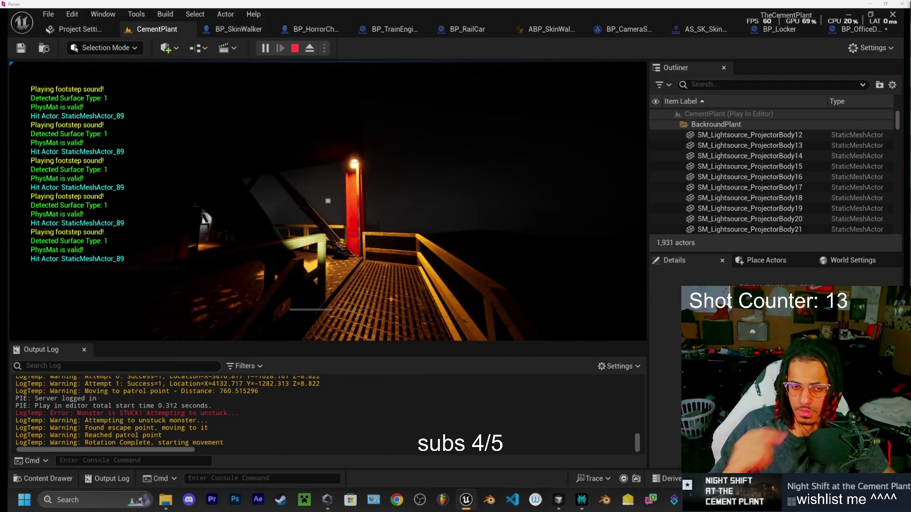
pyautogui.press('w')
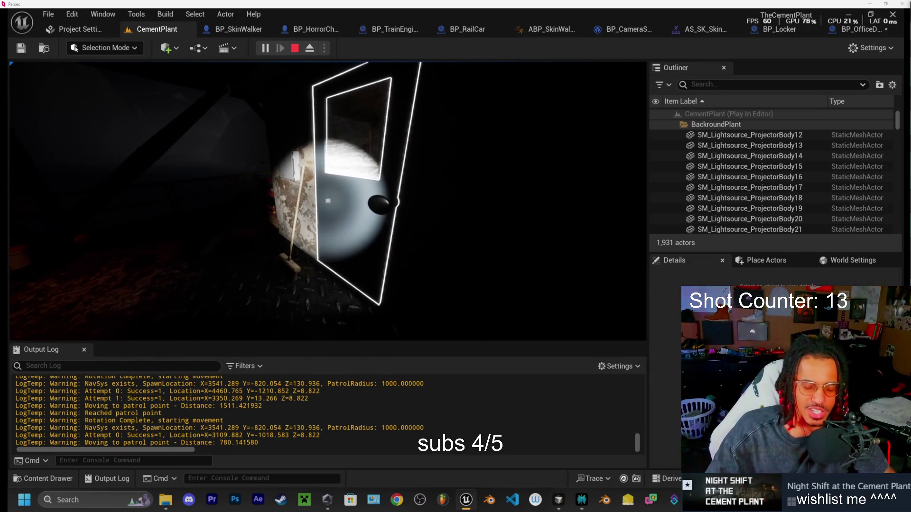
pyautogui.press('Escape')
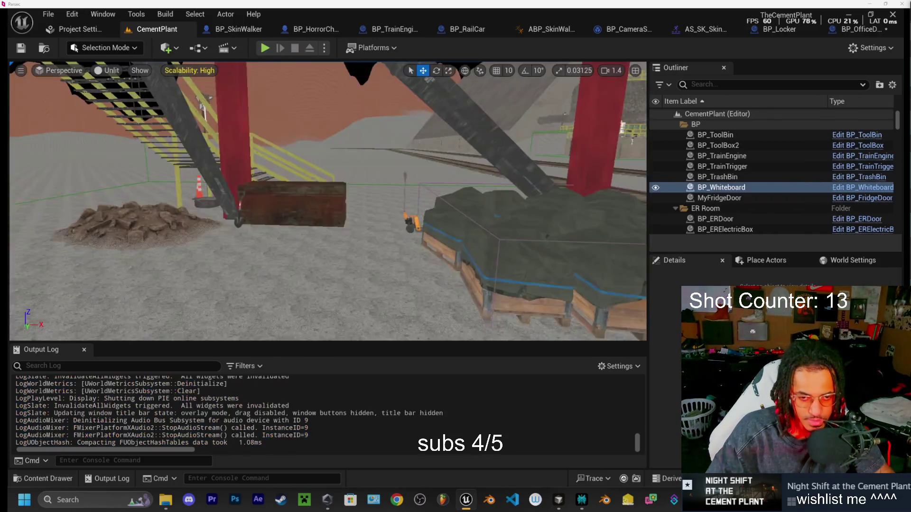
# - Pause the music video and return to the BP_OfficeDoor blueprint in Unreal
pyautogui.hotkey('alt', 'Tab')
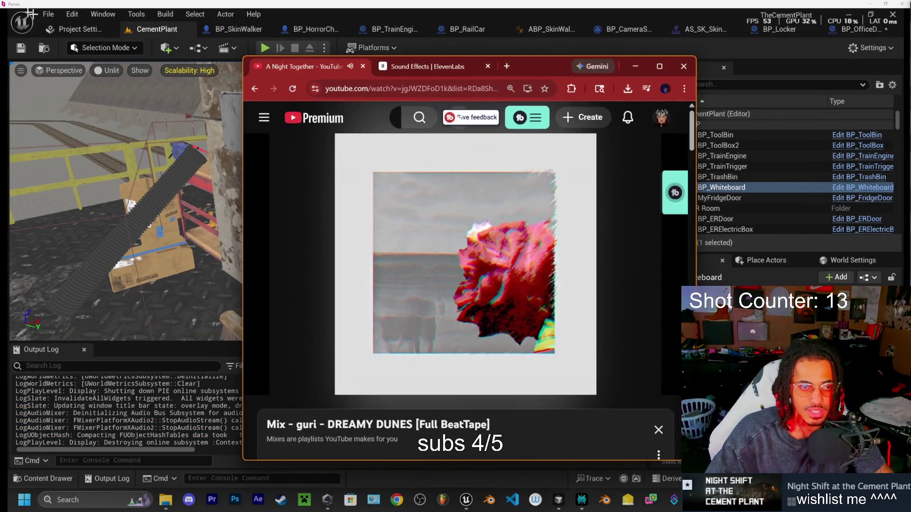
pyautogui.click(531, 173)
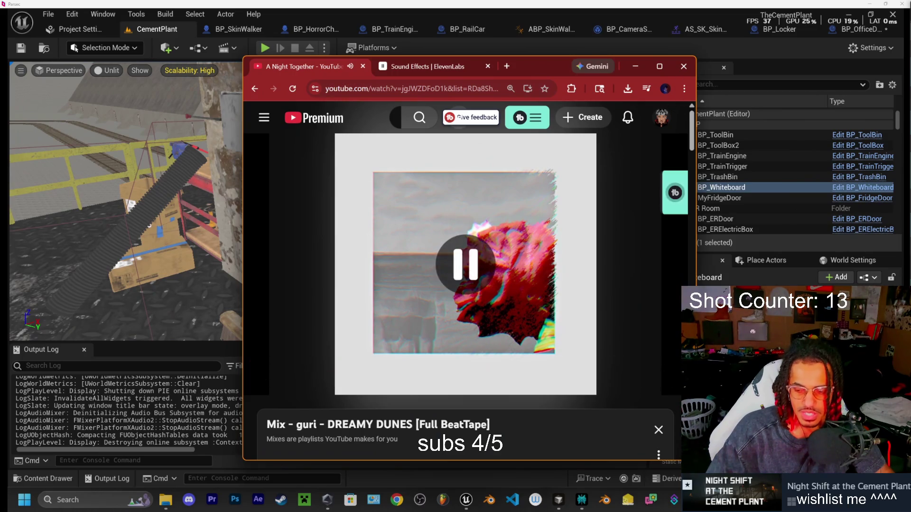
pyautogui.click(467, 502)
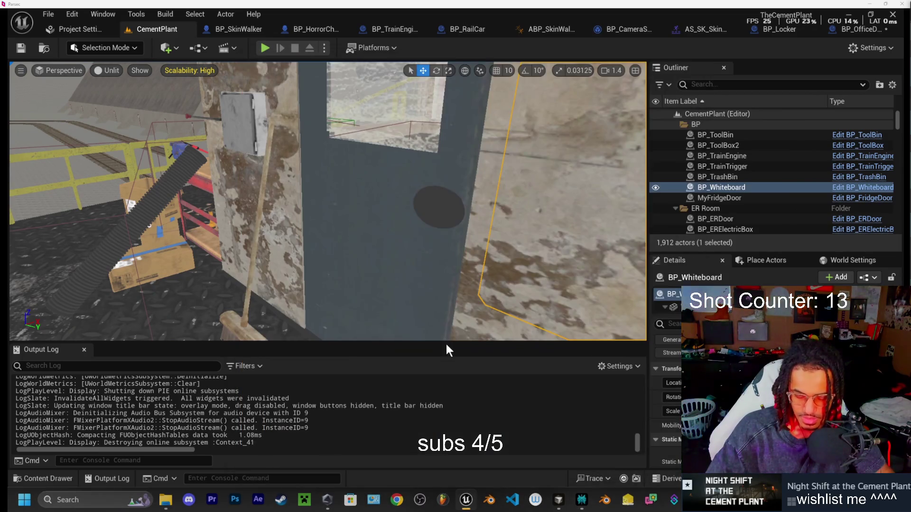
pyautogui.click(237, 29)
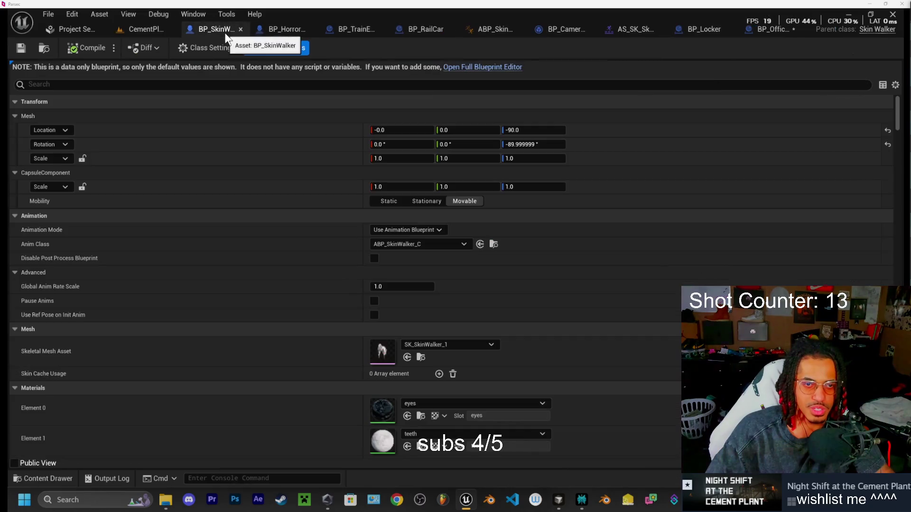
pyautogui.click(770, 28)
# - Launch the game preview and walk down to line up with the office door
pyautogui.click(509, 49)
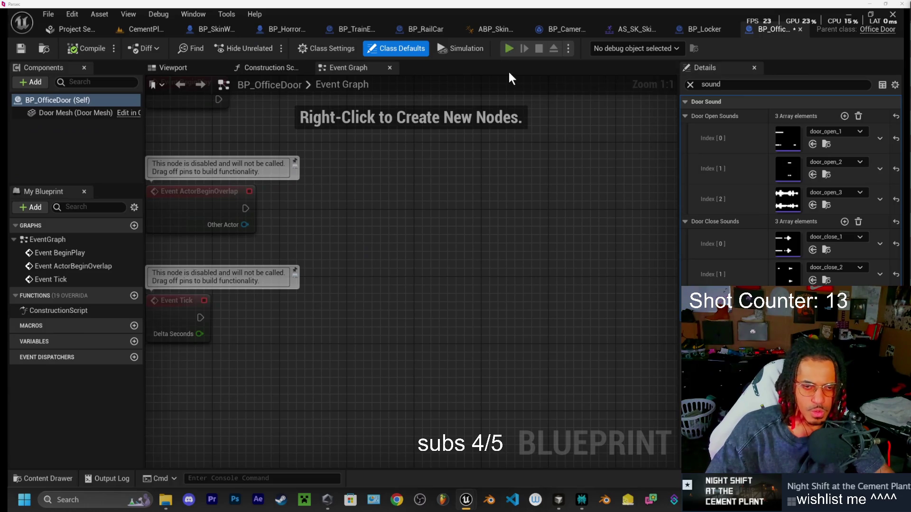
pyautogui.press('w')
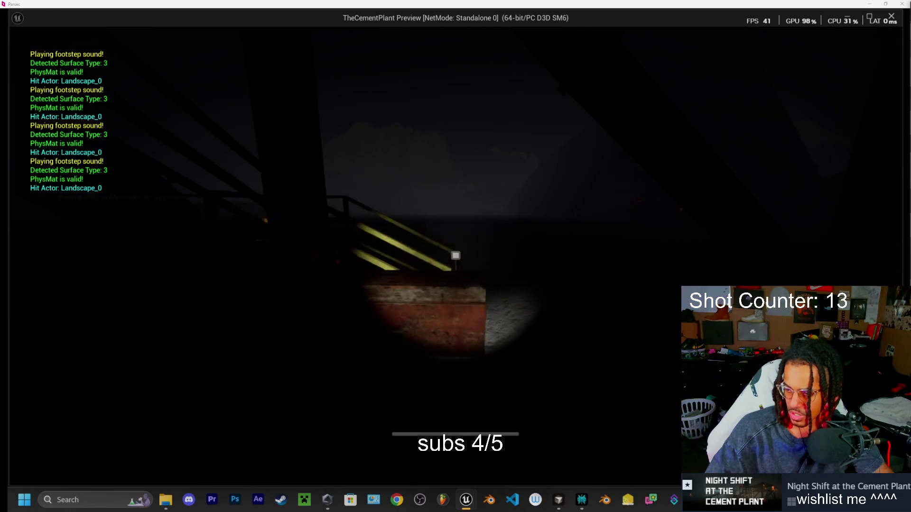
pyautogui.press('w')
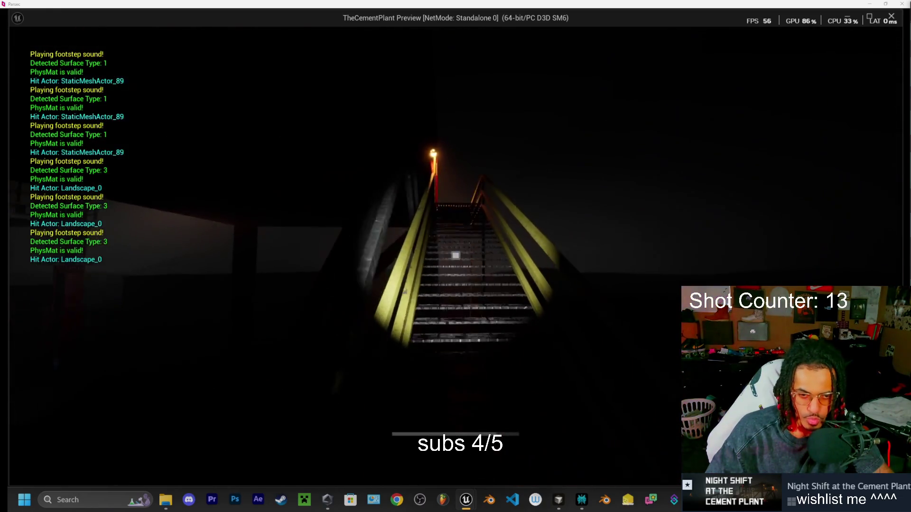
pyautogui.press('w')
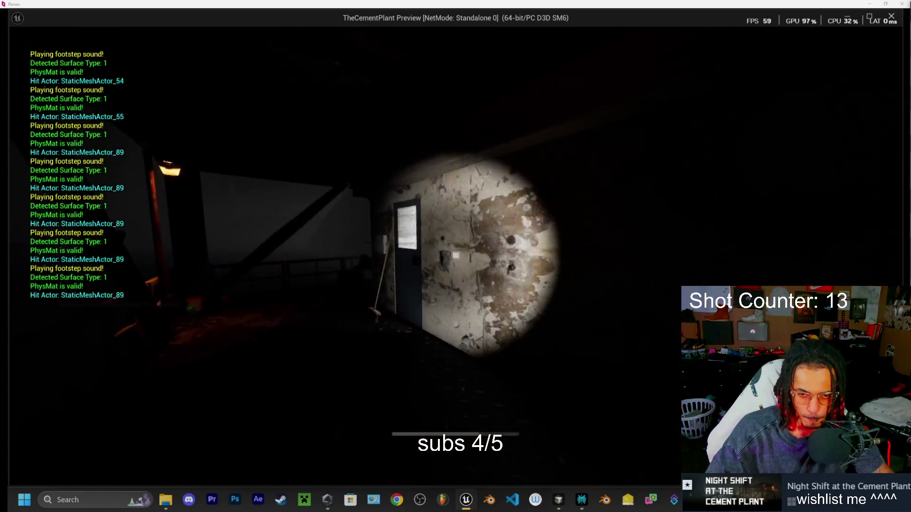
pyautogui.press('w')
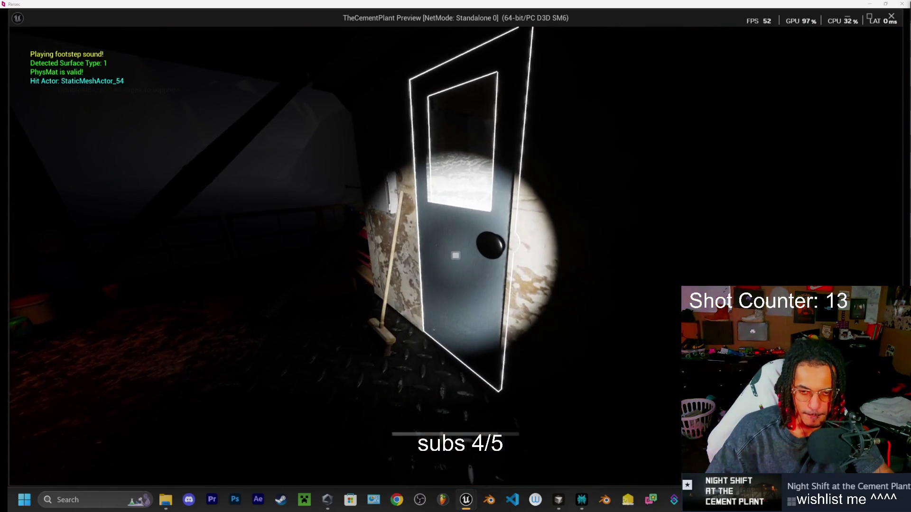
pyautogui.press('a')
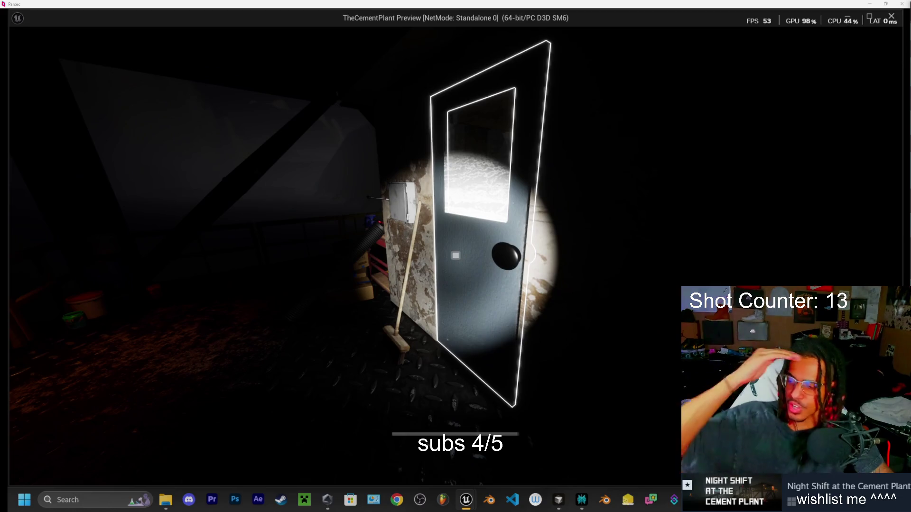
# - Open and close the office door repeatedly to hear its sounds, then stop the preview
pyautogui.press('e')
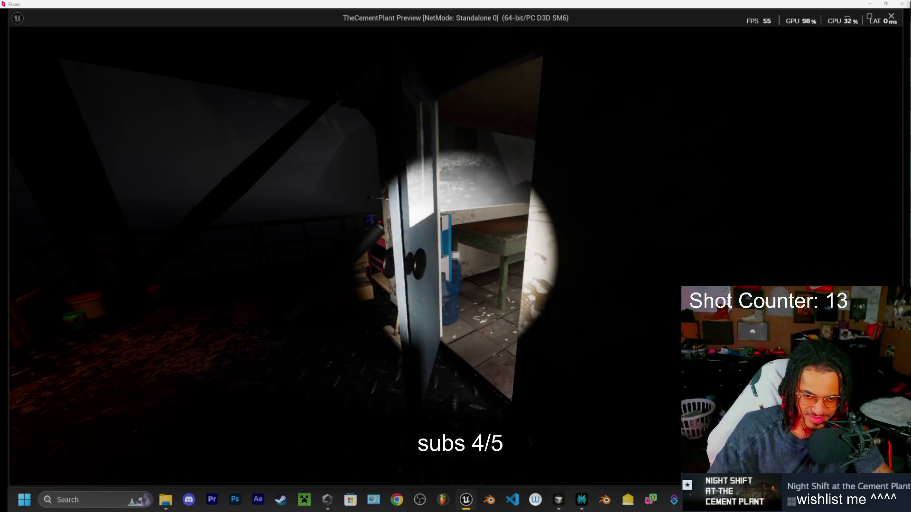
pyautogui.press('e')
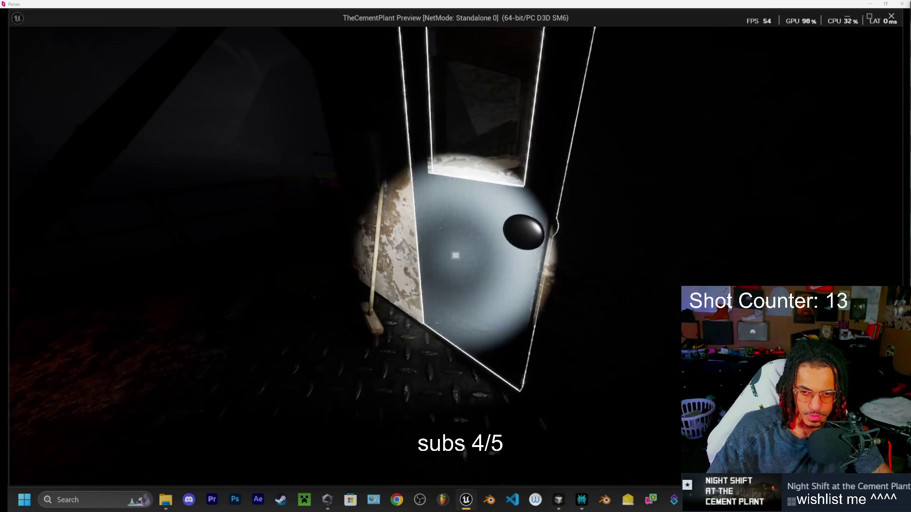
pyautogui.press('e')
pyautogui.press('e')
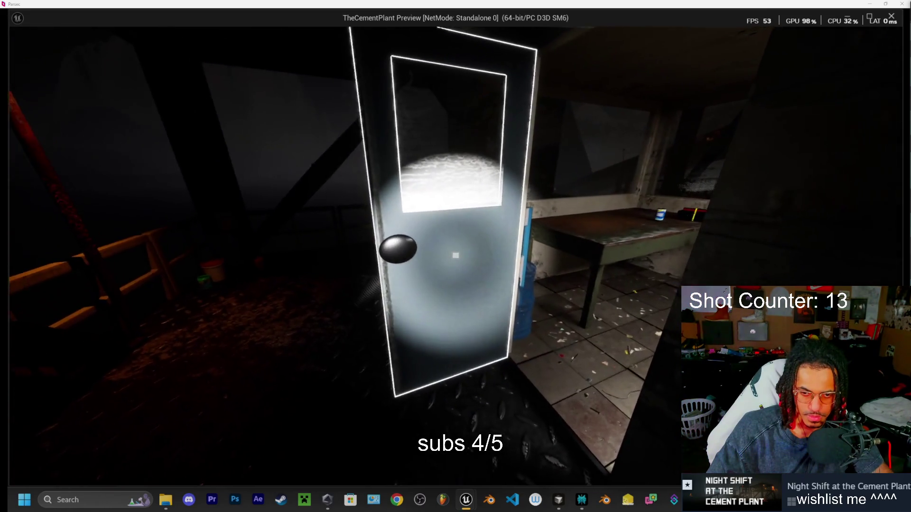
pyautogui.press('e')
pyautogui.press('e')
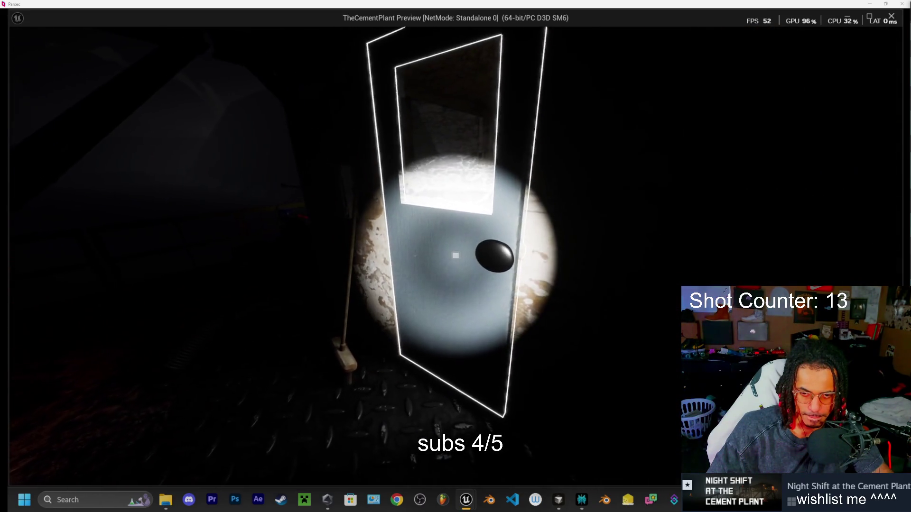
pyautogui.press('e')
pyautogui.press('e')
pyautogui.press('e')
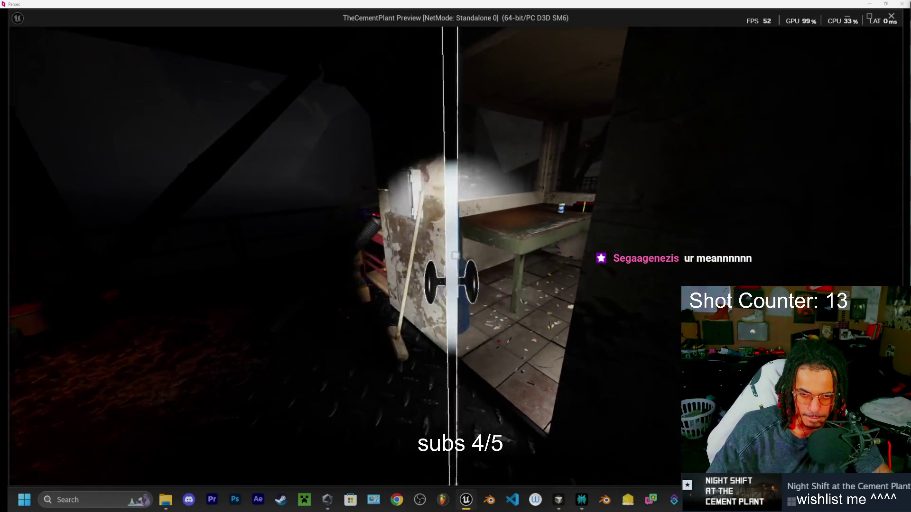
pyautogui.press('e')
pyautogui.press('e')
pyautogui.press('e')
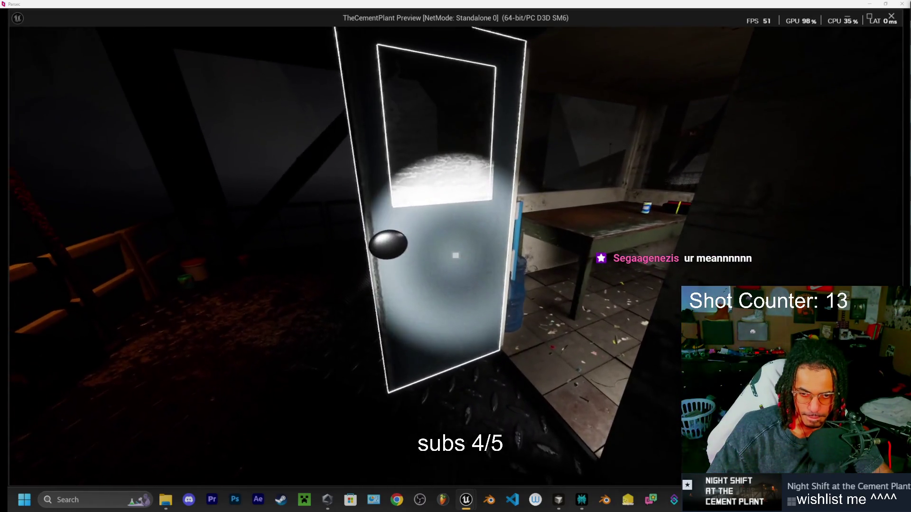
pyautogui.press('e')
pyautogui.press('e')
pyautogui.press('e')
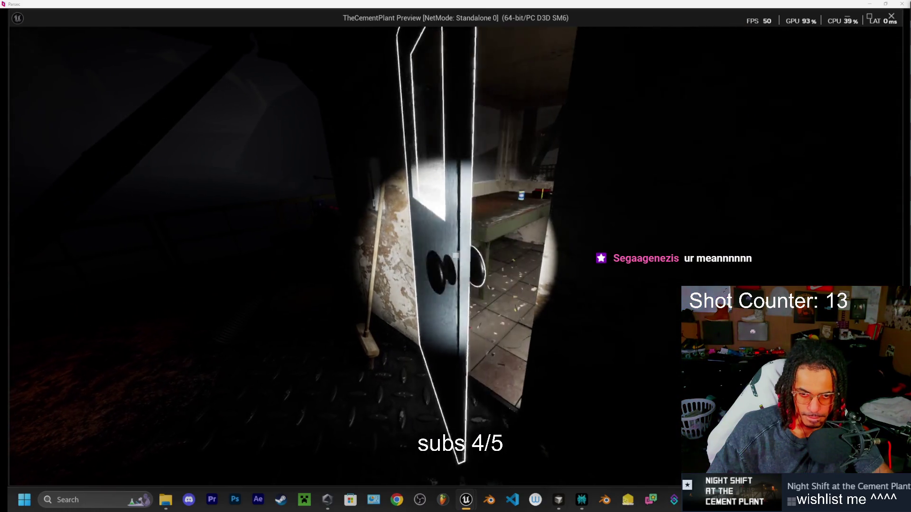
pyautogui.press('e')
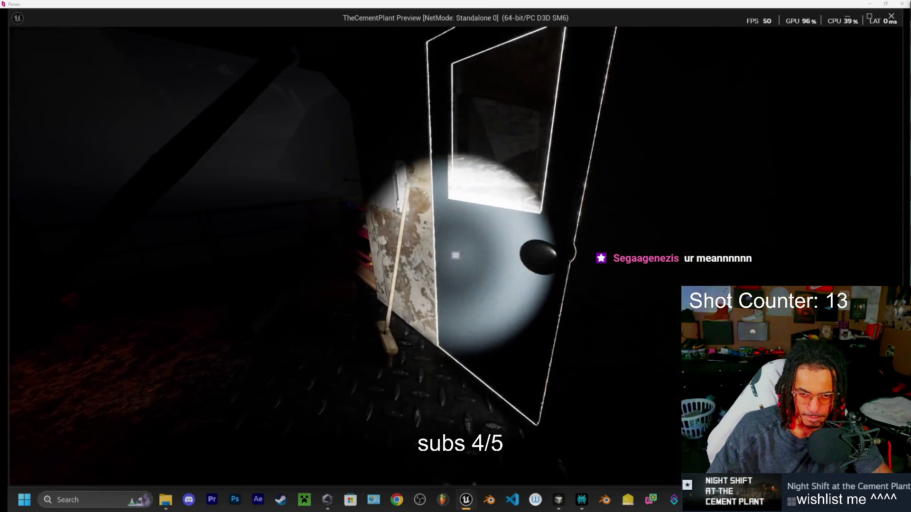
pyautogui.press('e')
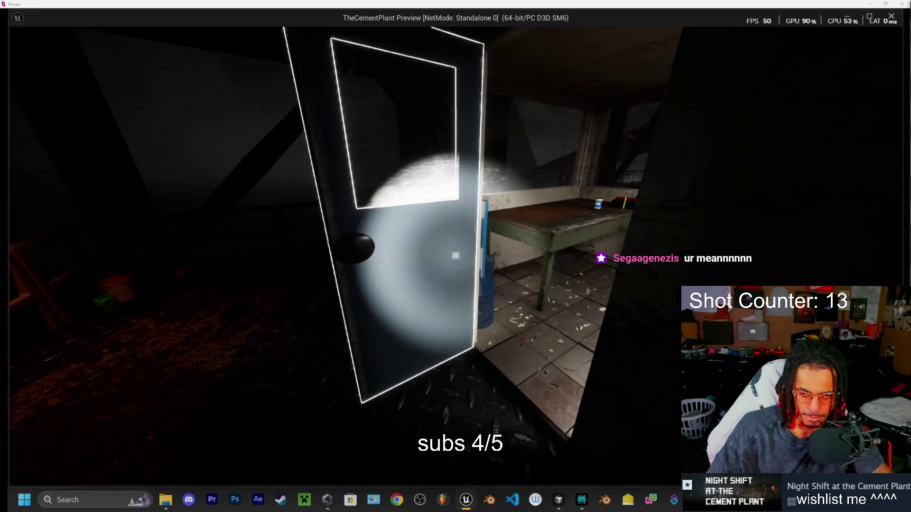
pyautogui.press('e')
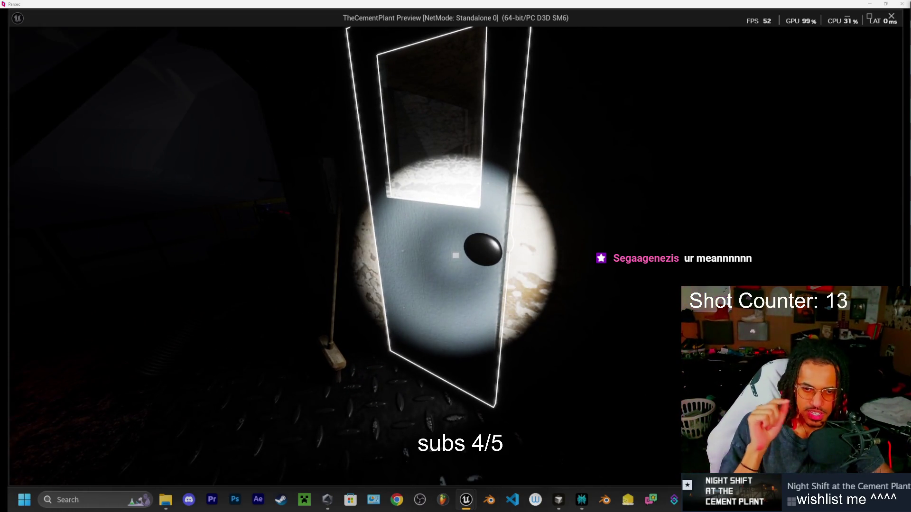
pyautogui.press('Escape')
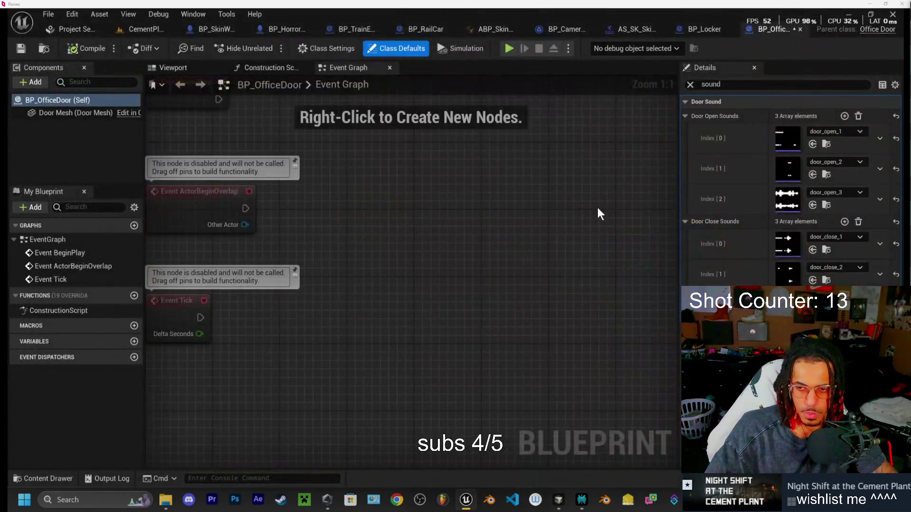
# - Save BP_OfficeDoor and its door sound assets, then bring up ElevenLabs Sound Effects in Chrome
pyautogui.hotkey('ctrl', 'shift', 's')
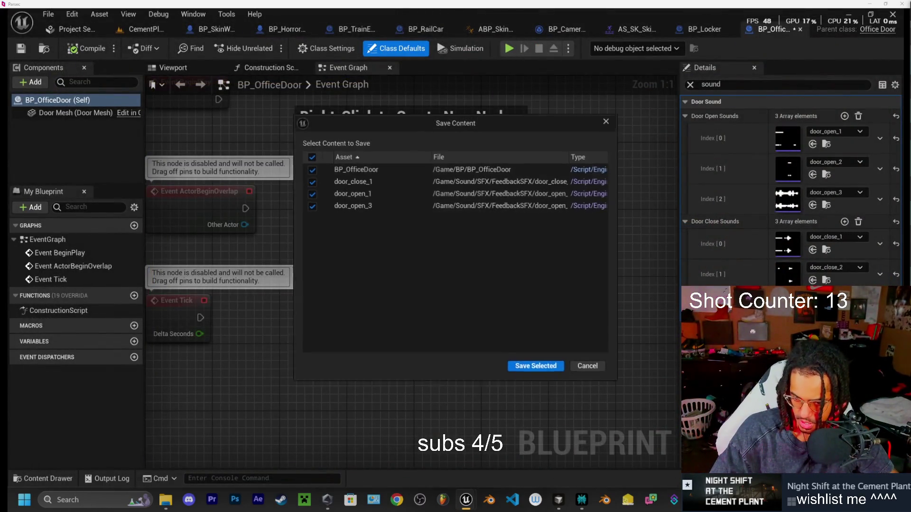
pyautogui.click(523, 365)
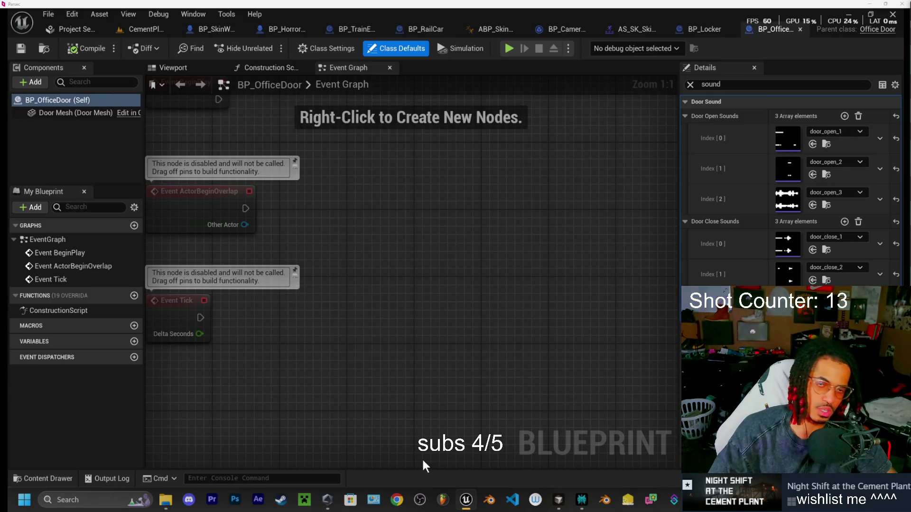
pyautogui.click(396, 499)
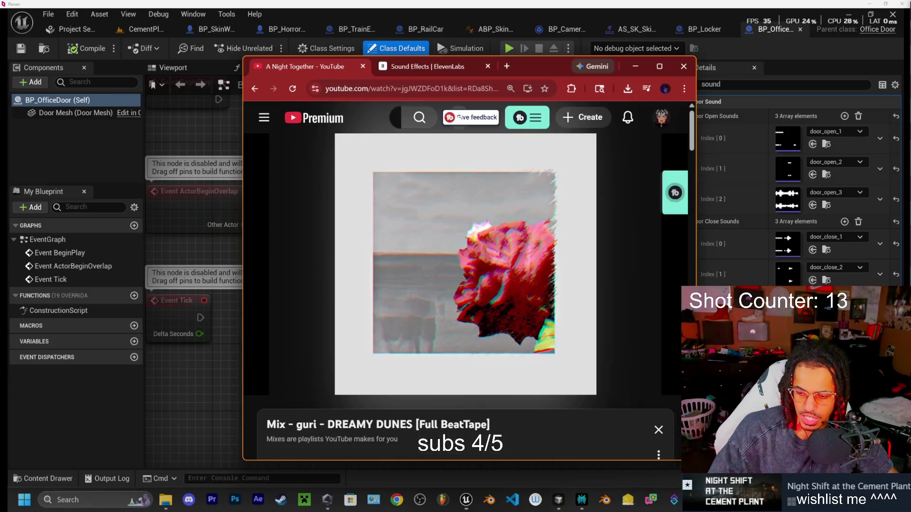
pyautogui.click(422, 66)
pyautogui.click(657, 69)
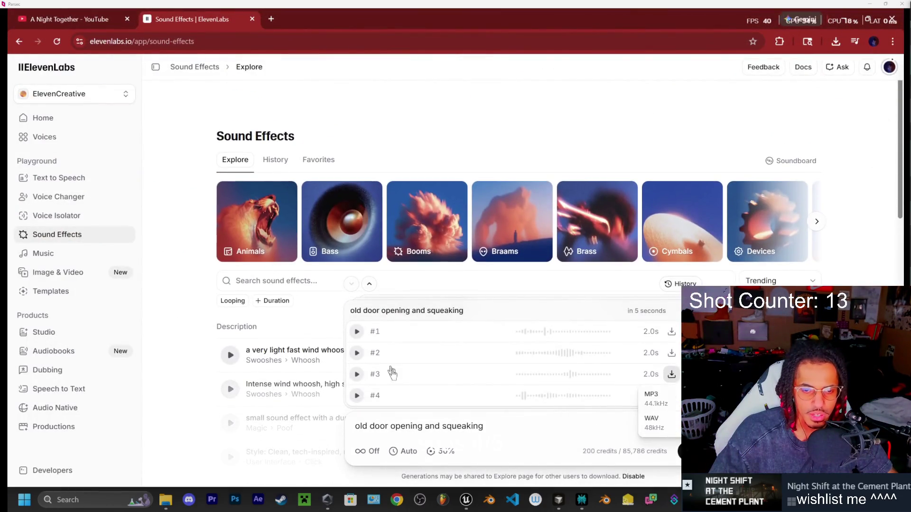
# - Replace the door squeak prompt with 'locker door opening' and generate clips
pyautogui.moveTo(503, 422); pyautogui.dragTo(356, 429)
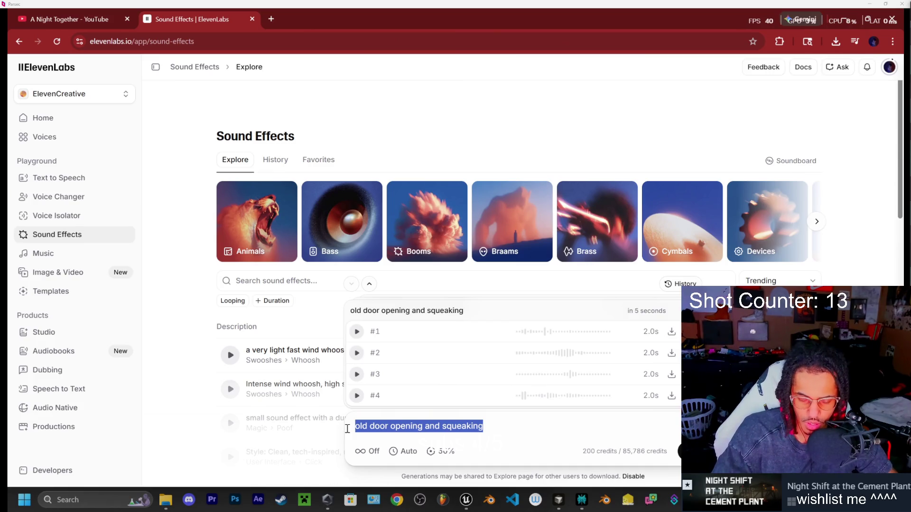
pyautogui.write('locker door opening')
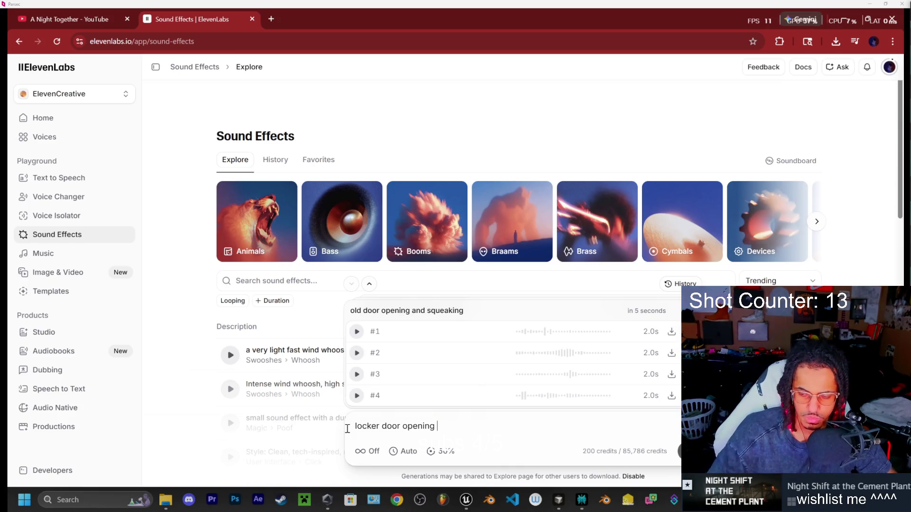
pyautogui.press('Return')
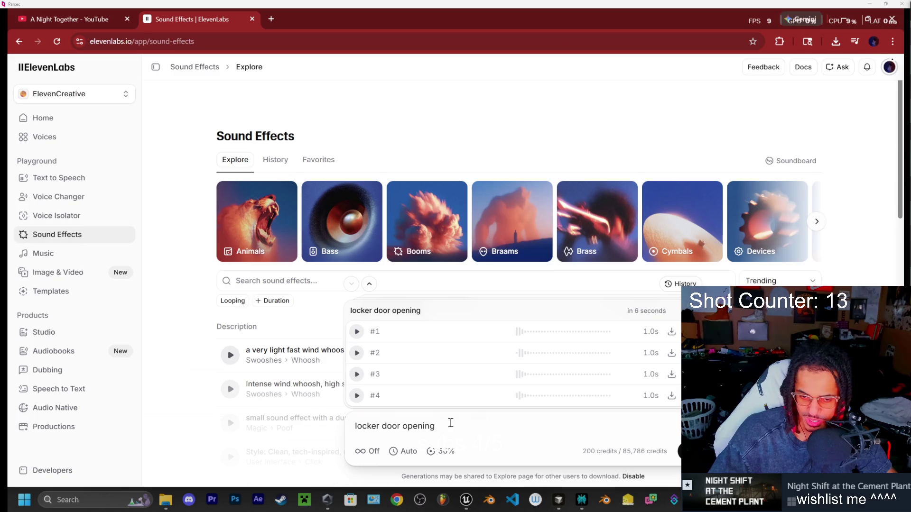
# - Audition the four generated locker door clips, from #4 back to #1
pyautogui.click(356, 396)
pyautogui.click(357, 375)
pyautogui.click(357, 354)
pyautogui.click(357, 334)
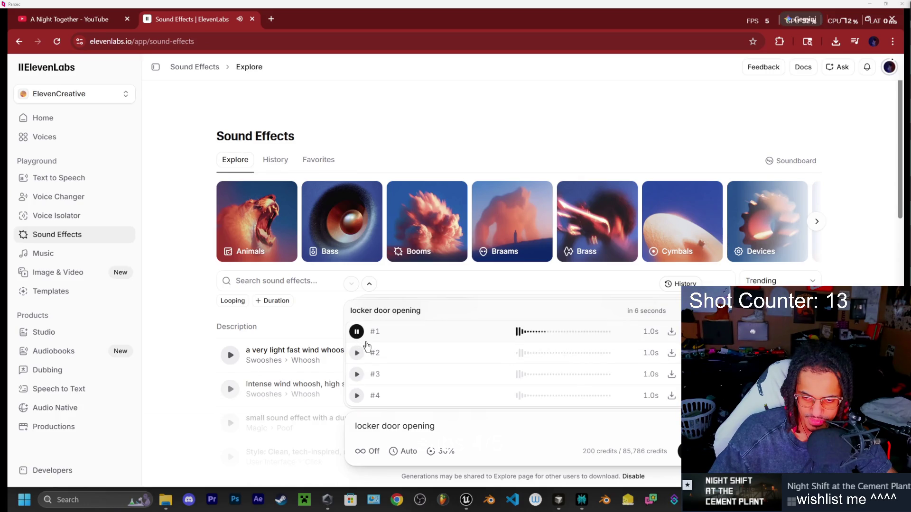
pyautogui.click(399, 455)
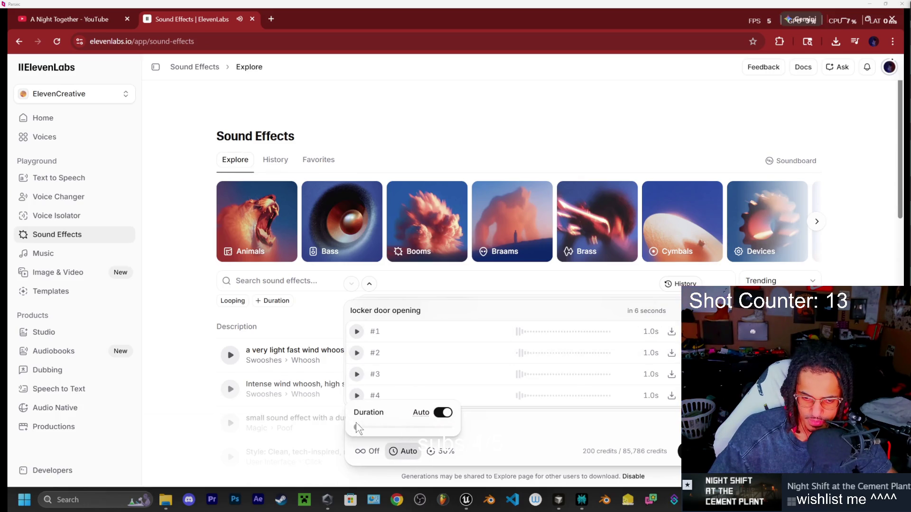
# - Set a fixed 1.4s clip duration and lower prompt influence to about 30%
pyautogui.moveTo(359, 432)
pyautogui.moveTo(359, 433); pyautogui.dragTo(360, 435)
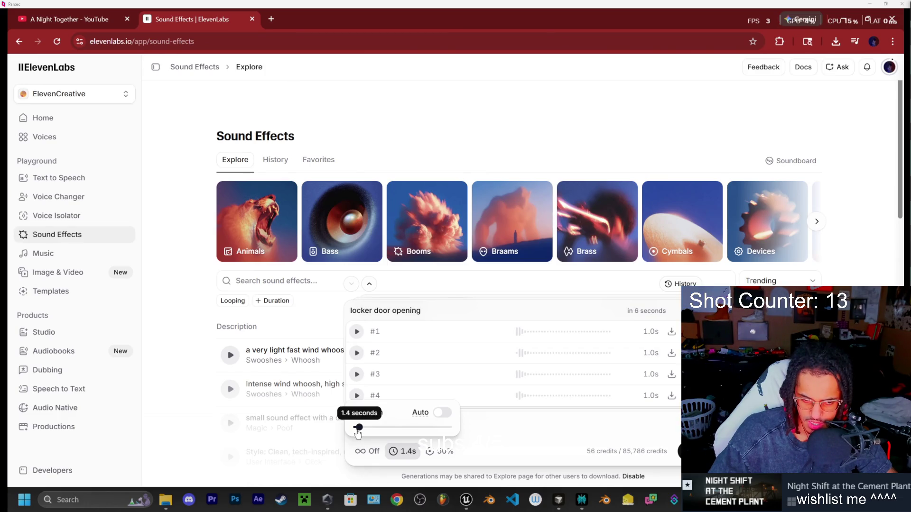
pyautogui.click(527, 443)
pyautogui.click(441, 451)
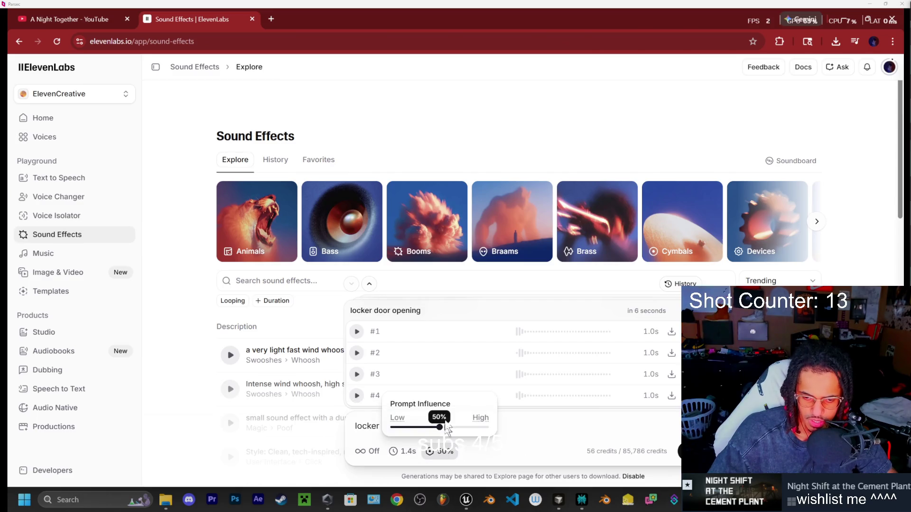
pyautogui.moveTo(436, 427); pyautogui.dragTo(421, 428)
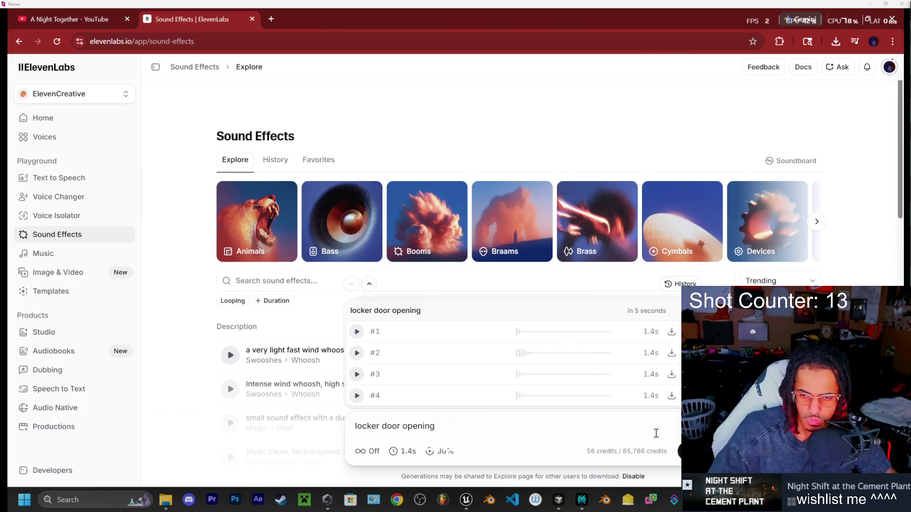
# - Replay samples #1 and #3, then submit the prompt 'metal locker door opening with a squeak'
pyautogui.click(359, 334)
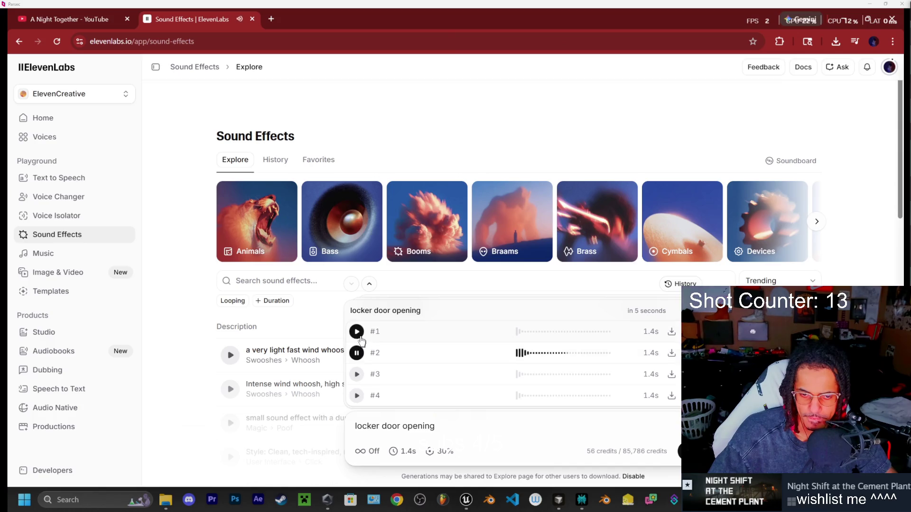
pyautogui.click(357, 374)
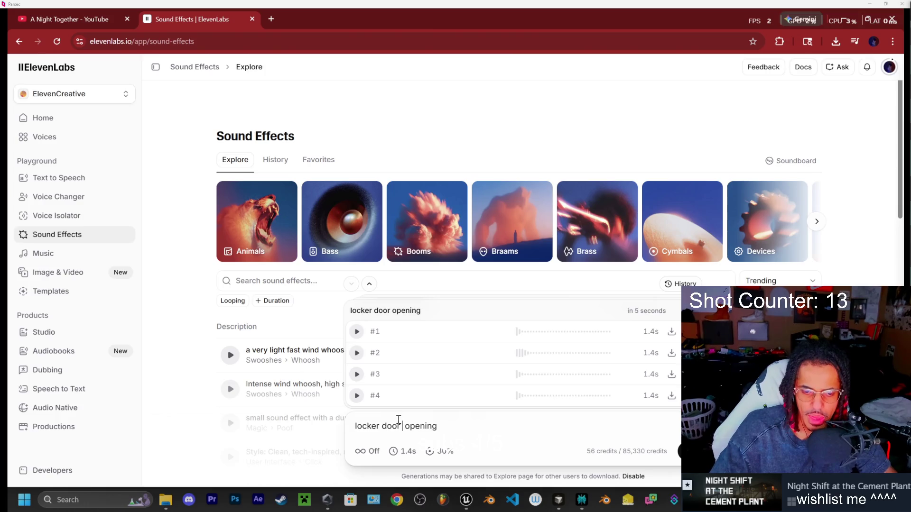
pyautogui.write('metal ')
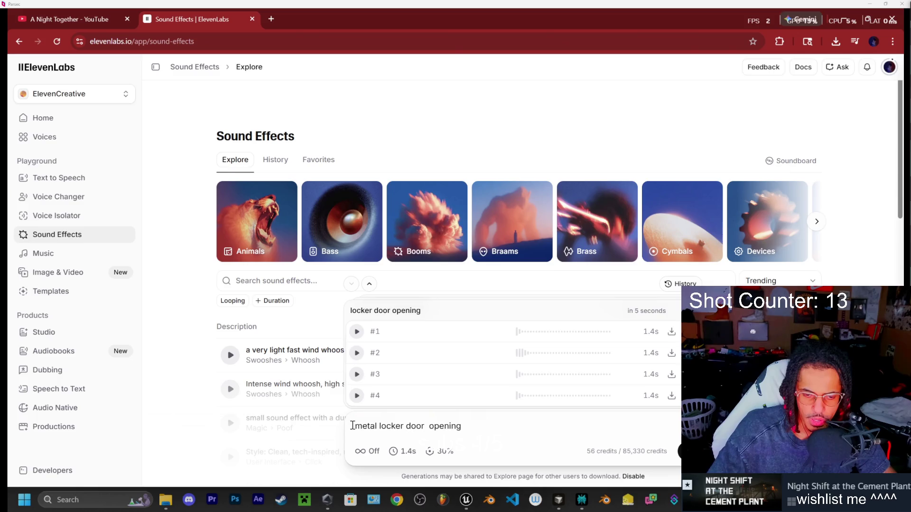
pyautogui.write('with a sq')
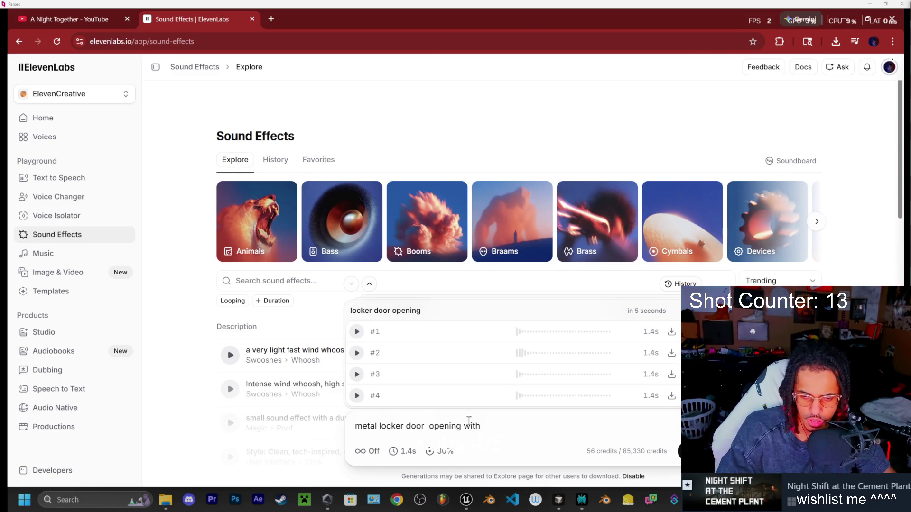
pyautogui.write('ueak')
pyautogui.rightClick(597, 433)
pyautogui.press('Escape')
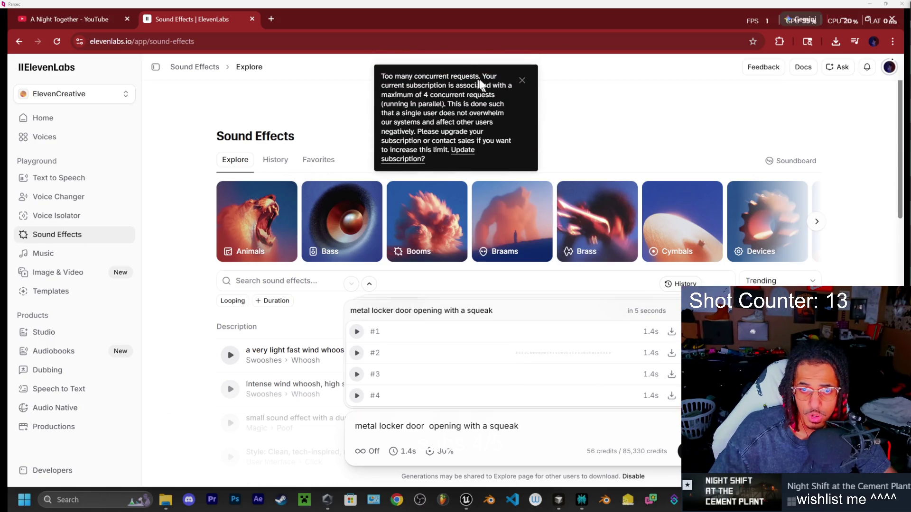
# - Dismiss the too-many-requests warning, regenerate the squeak clips and audition all four
pyautogui.click(522, 80)
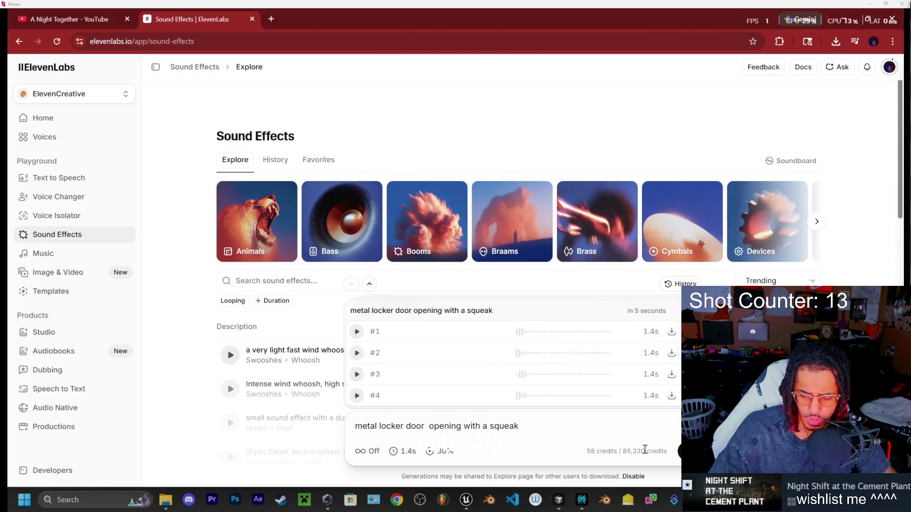
pyautogui.press('Return')
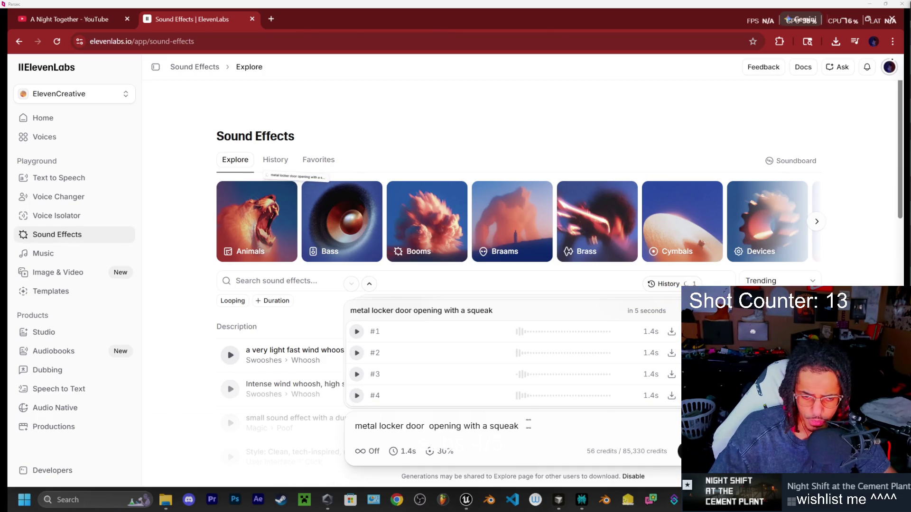
pyautogui.click(357, 332)
pyautogui.click(357, 353)
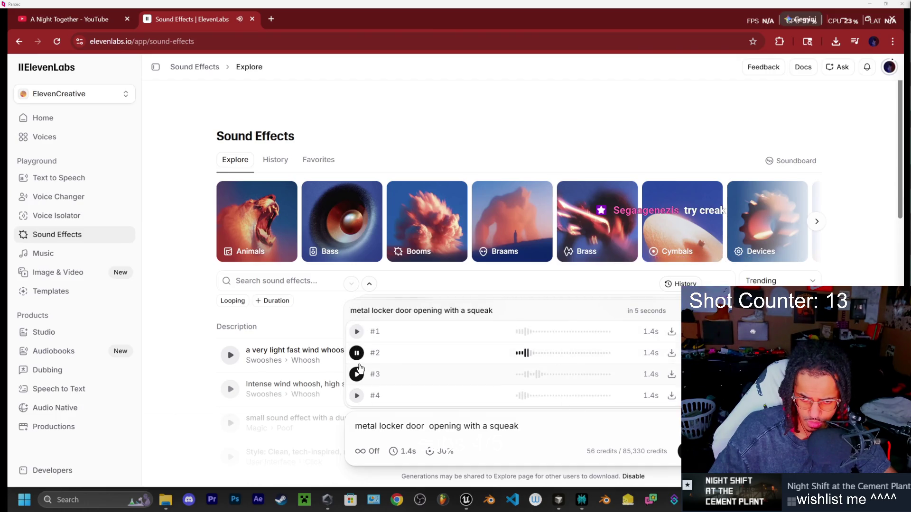
pyautogui.click(357, 374)
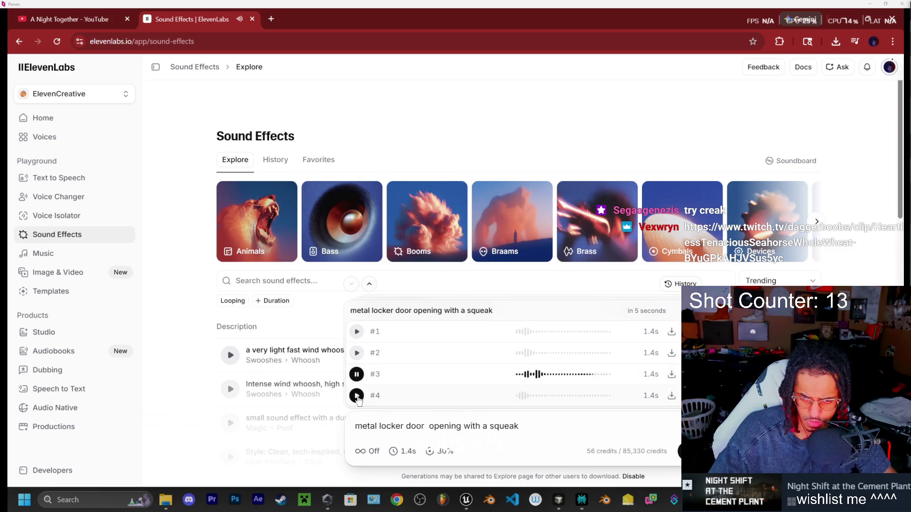
pyautogui.click(357, 396)
# - Replay sample #3, then change 'opening' to 'closing' in the prompt and generate
pyautogui.click(357, 374)
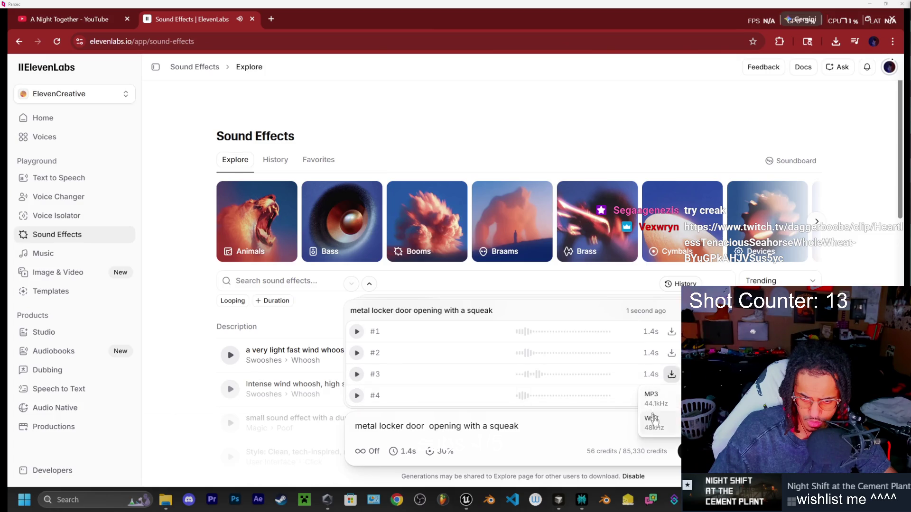
pyautogui.write('closing')
pyautogui.press('Return')
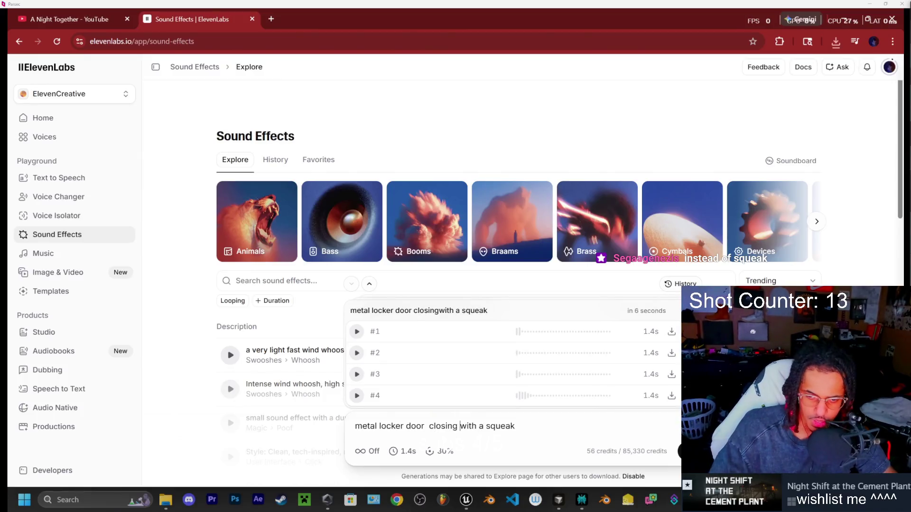
# - Audition closing clips #1, #2 and #4, then regenerate 'metal locker door closing with a squeak'
pyautogui.click(357, 331)
pyautogui.click(356, 353)
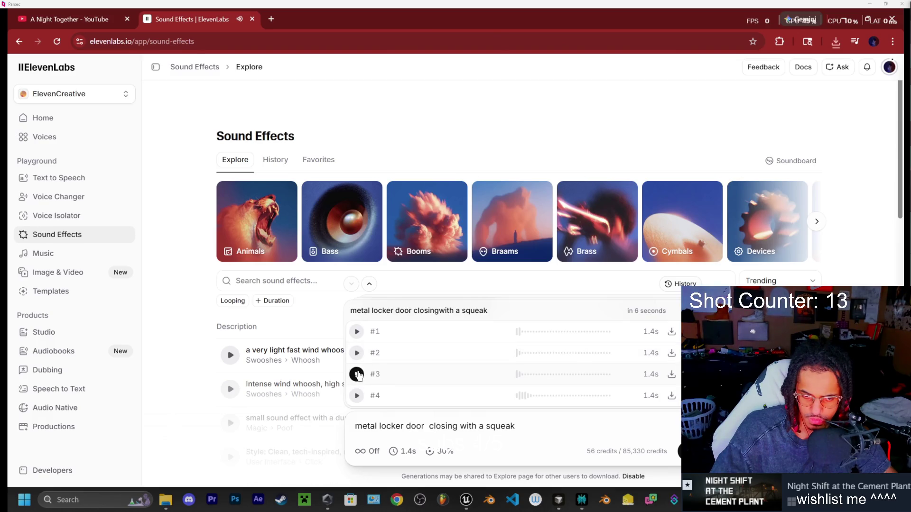
pyautogui.click(357, 395)
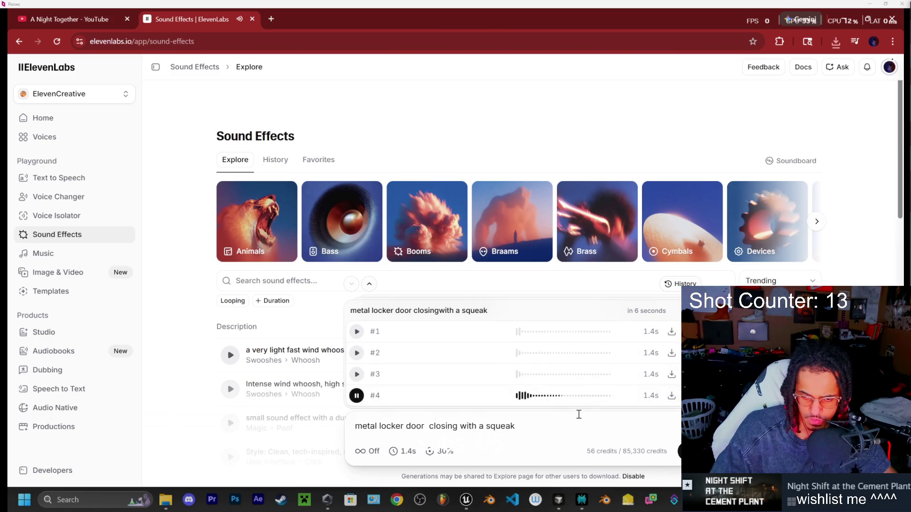
pyautogui.click(680, 451)
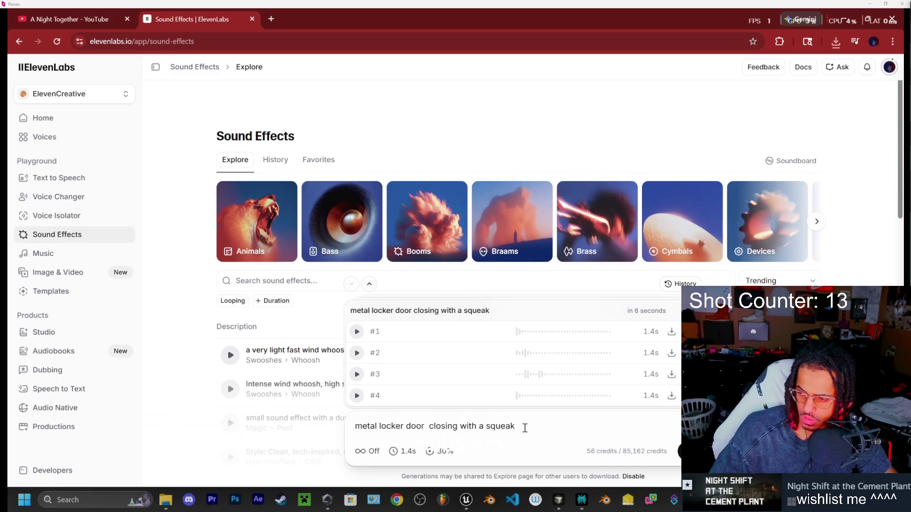
pyautogui.hotkey('shift', 'Left')
pyautogui.hotkey('shift', 'Left')
pyautogui.hotkey('shift', 'Left')
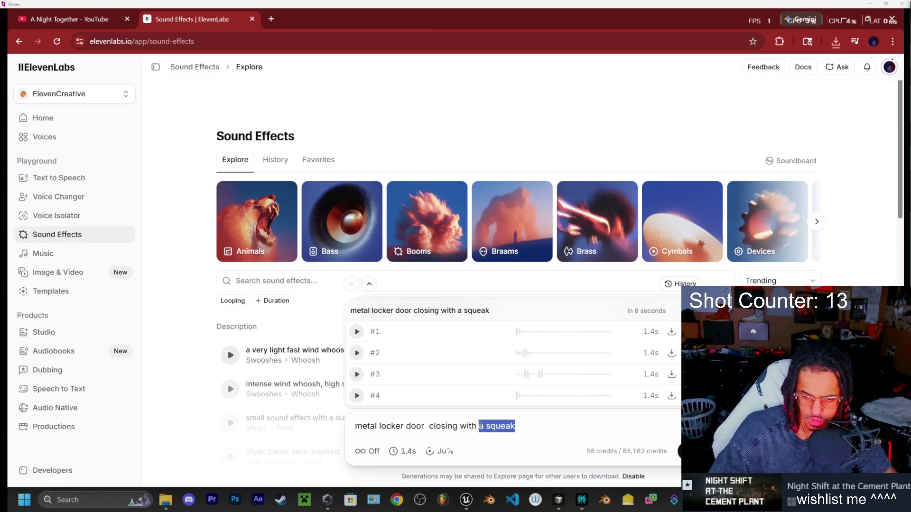
# - Change 'a squeak' to 'a creak' in the prompt while replaying the four closing clips
pyautogui.write('creak')
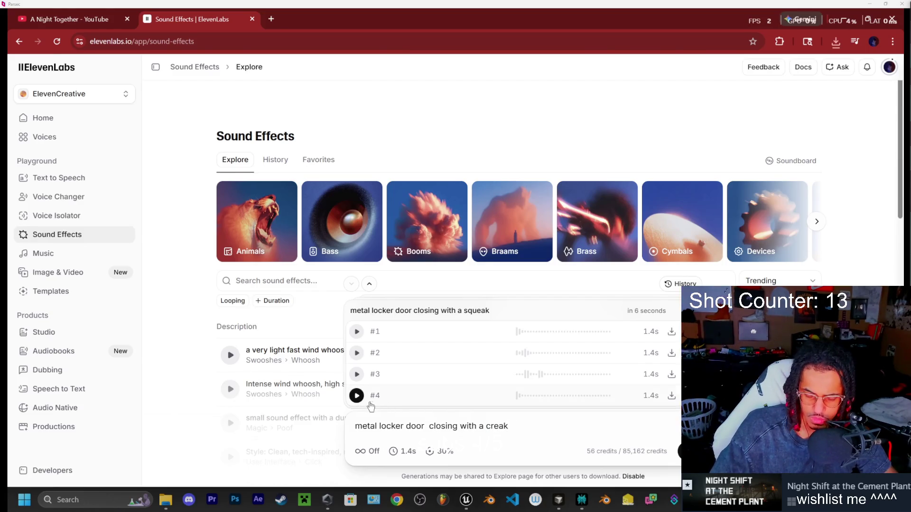
pyautogui.click(356, 396)
pyautogui.click(356, 375)
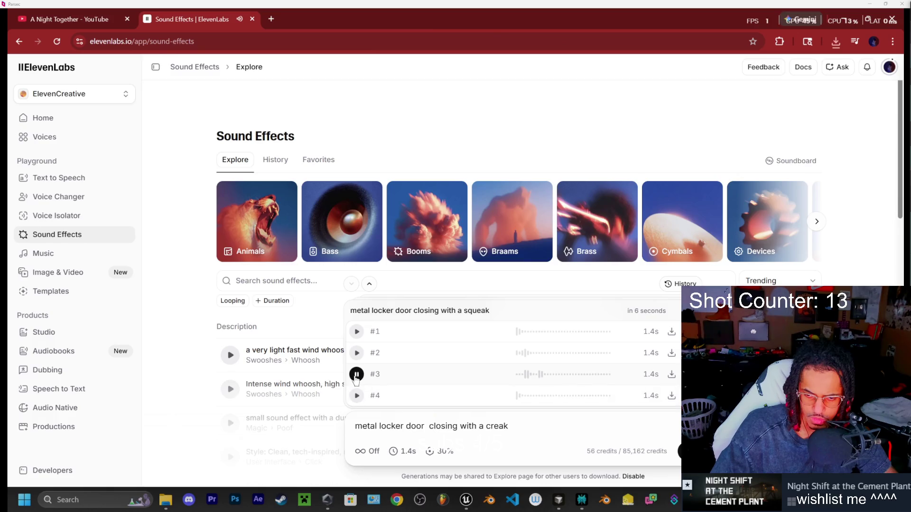
pyautogui.click(357, 353)
pyautogui.click(357, 332)
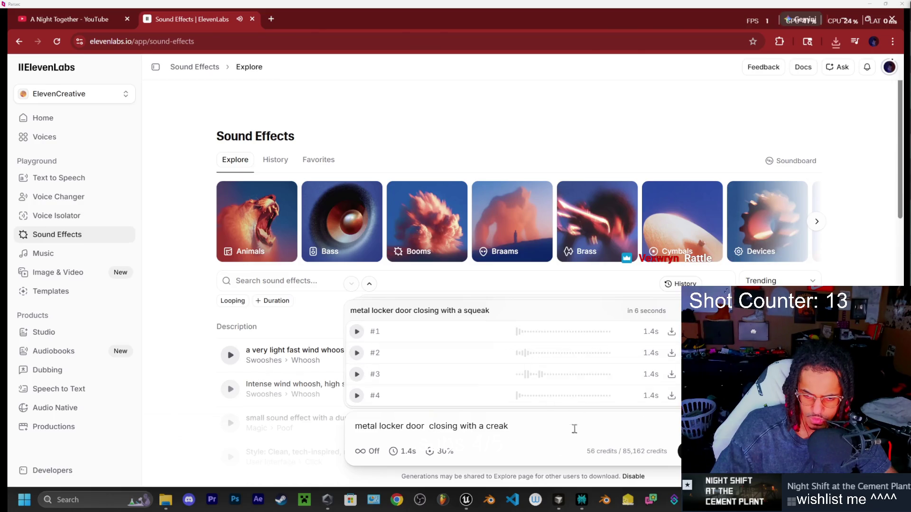
# - Generate the 'metal locker door closing with a creak' variations and audition all four
pyautogui.click(685, 452)
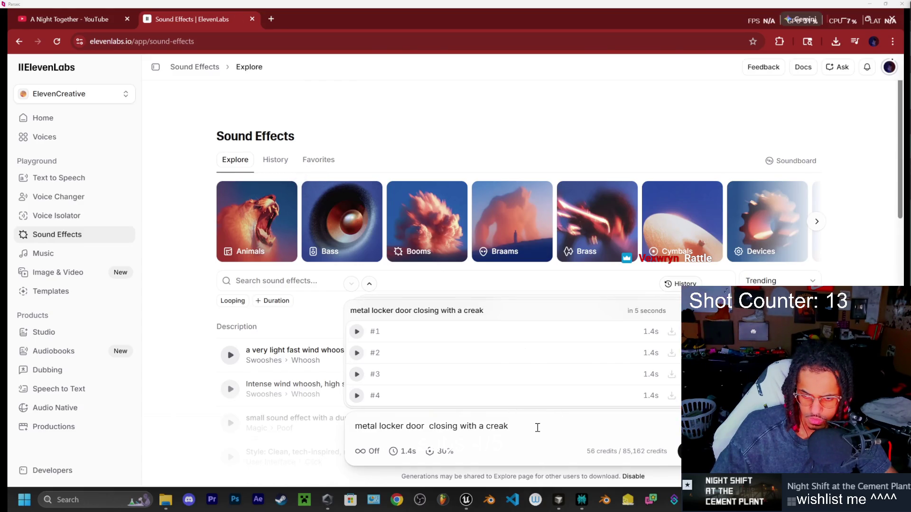
pyautogui.click(356, 332)
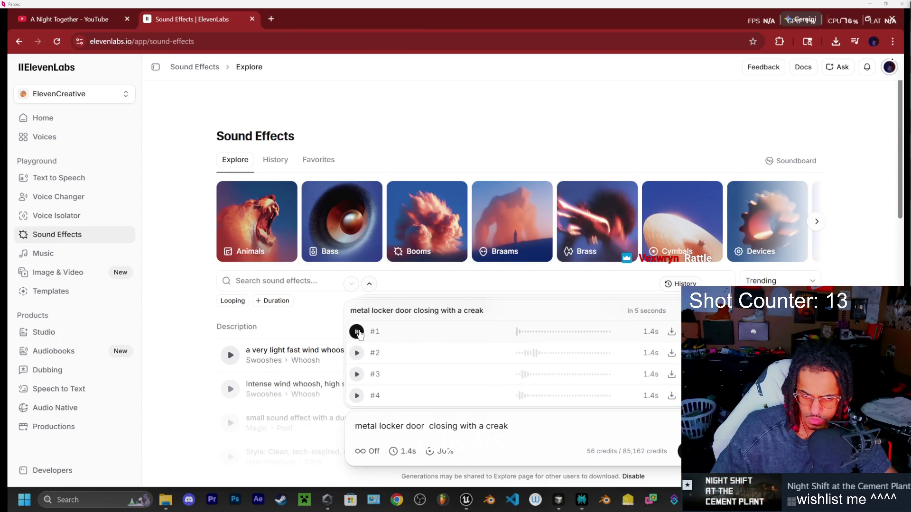
pyautogui.click(357, 352)
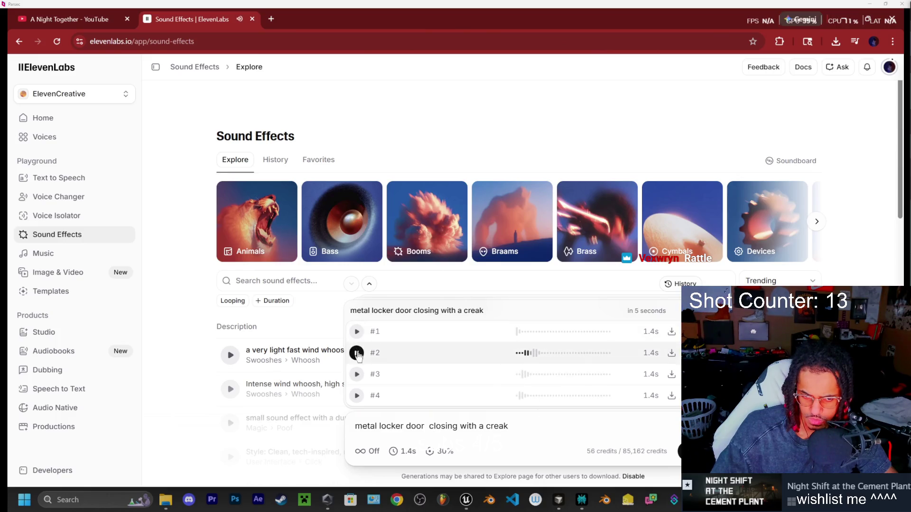
pyautogui.click(357, 376)
pyautogui.click(357, 395)
pyautogui.click(534, 424)
# - Extend the prompt so a creak and rattle precede a late close sound, and generate
pyautogui.write('ad')
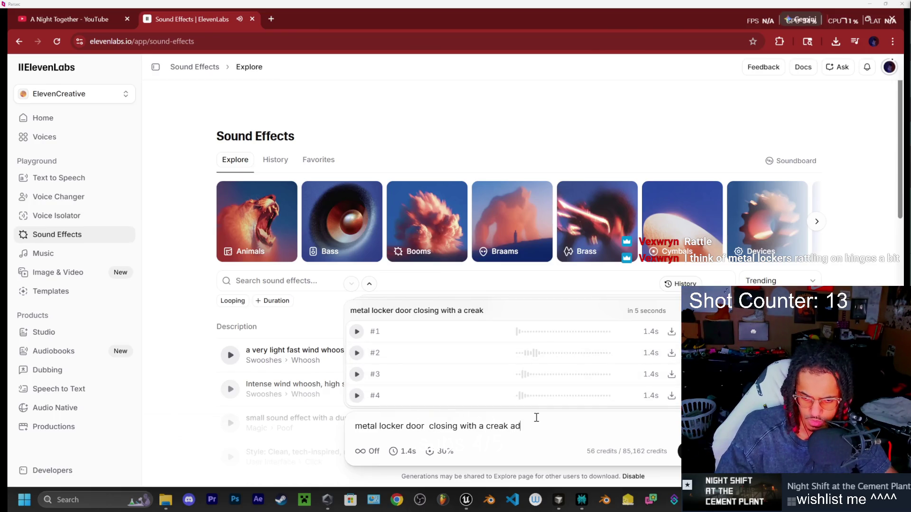
pyautogui.press('BackSpace')
pyautogui.write('nd ratt')
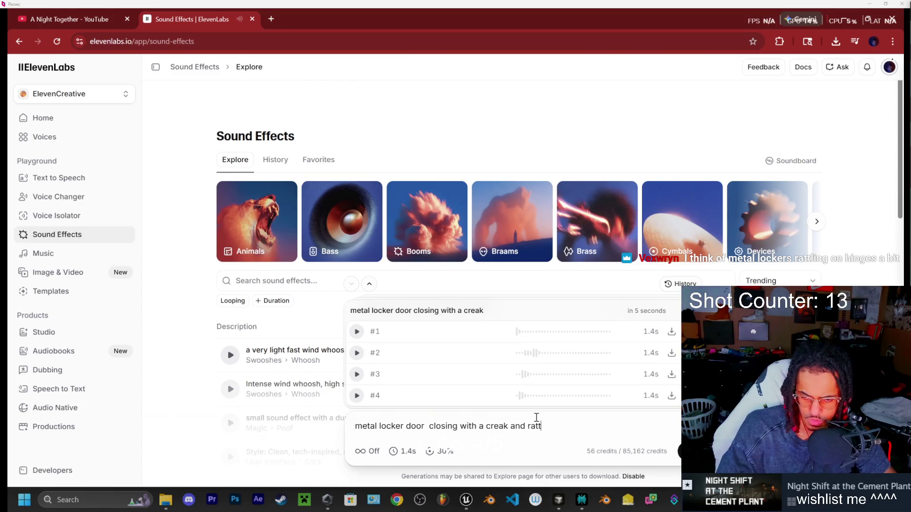
pyautogui.write('le. make the close')
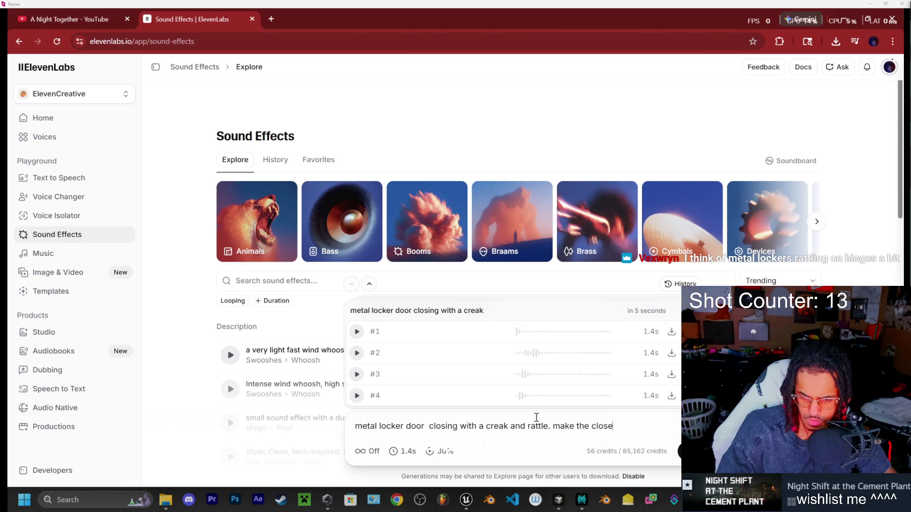
pyautogui.write(' sou')
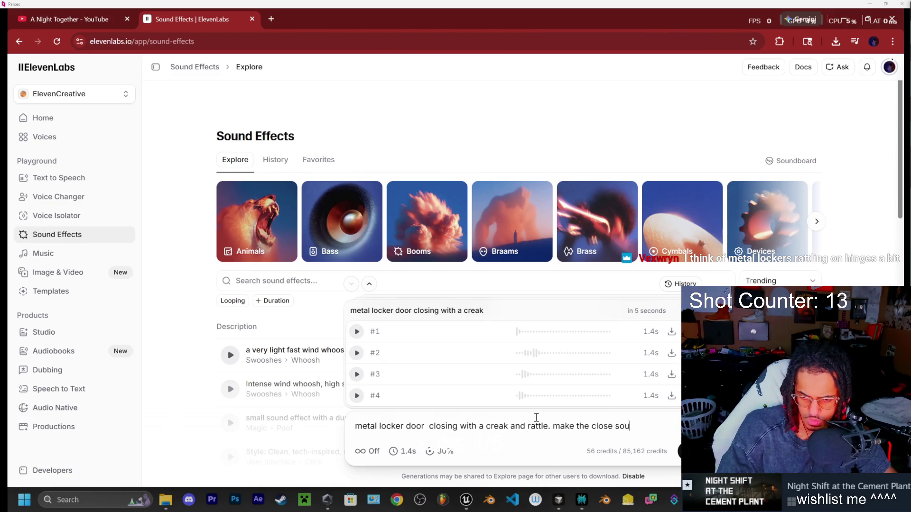
pyautogui.write('nd happen')
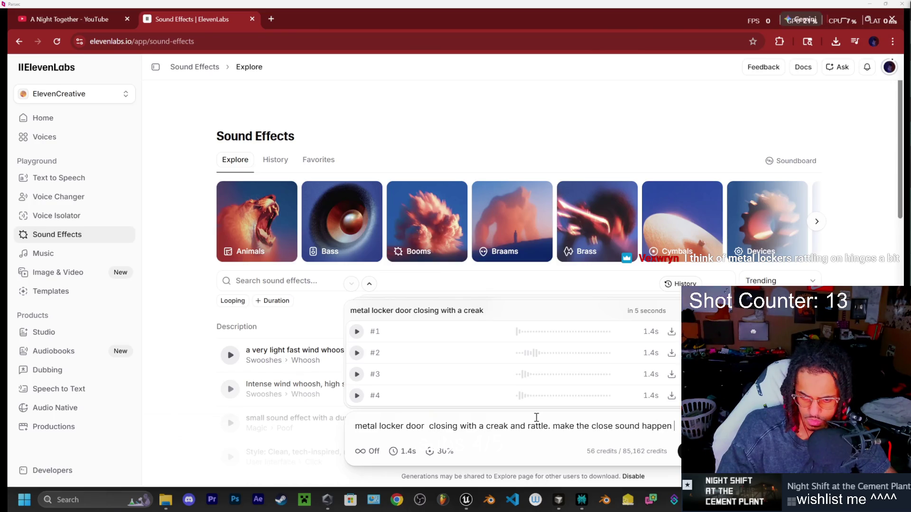
pyautogui.write('toward the end of the')
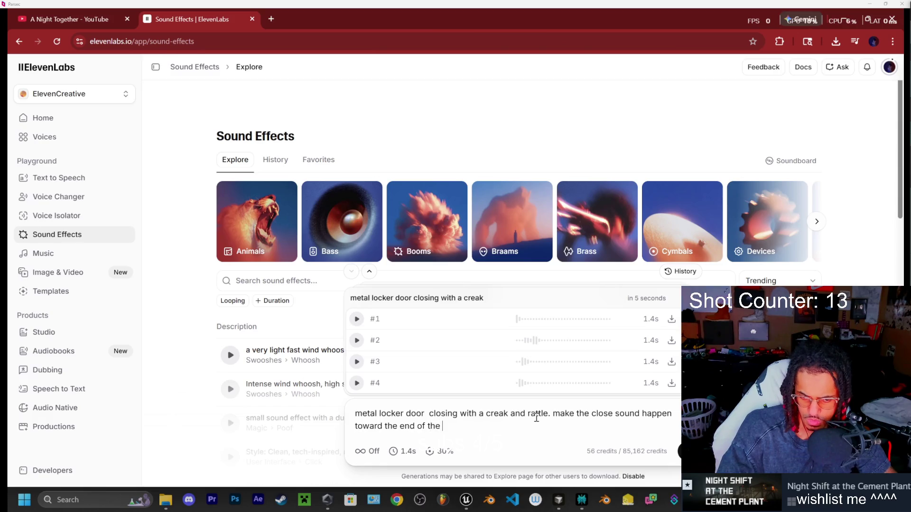
pyautogui.write('o and add')
pyautogui.write(' the creat')
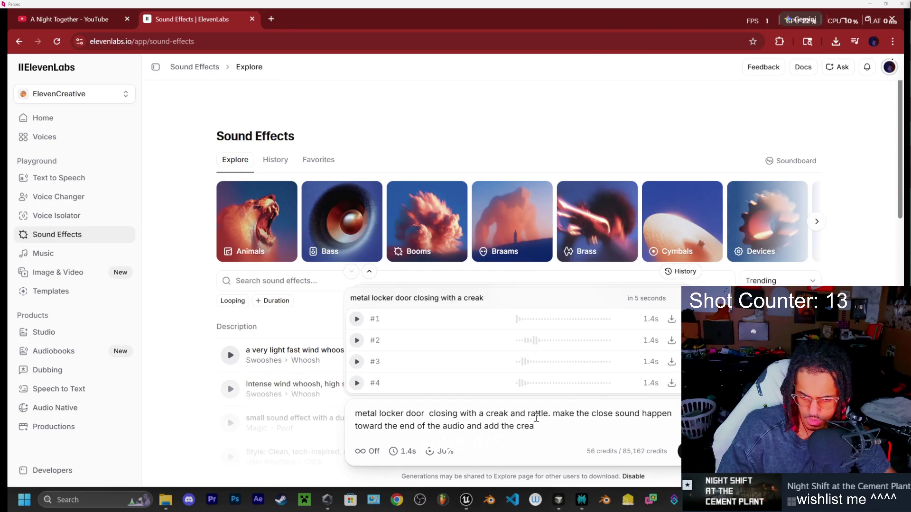
pyautogui.write('and rattlk')
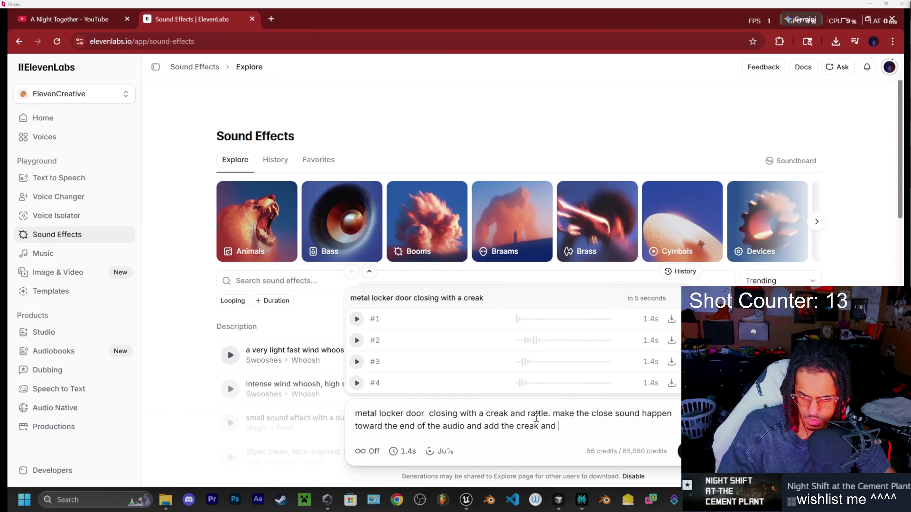
pyautogui.press('BackSpace')
pyautogui.write('e ')
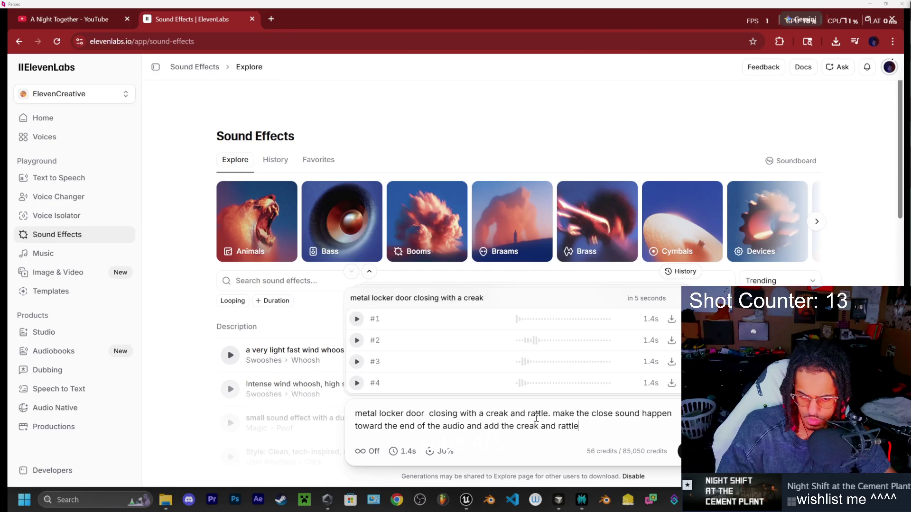
pyautogui.write('priot')
pyautogui.press('Return')
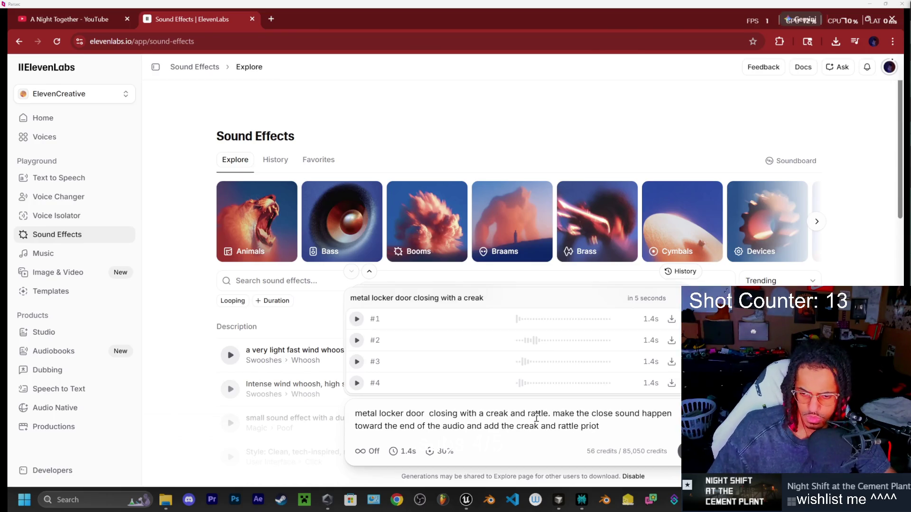
pyautogui.press('BackSpace')
pyautogui.write('r')
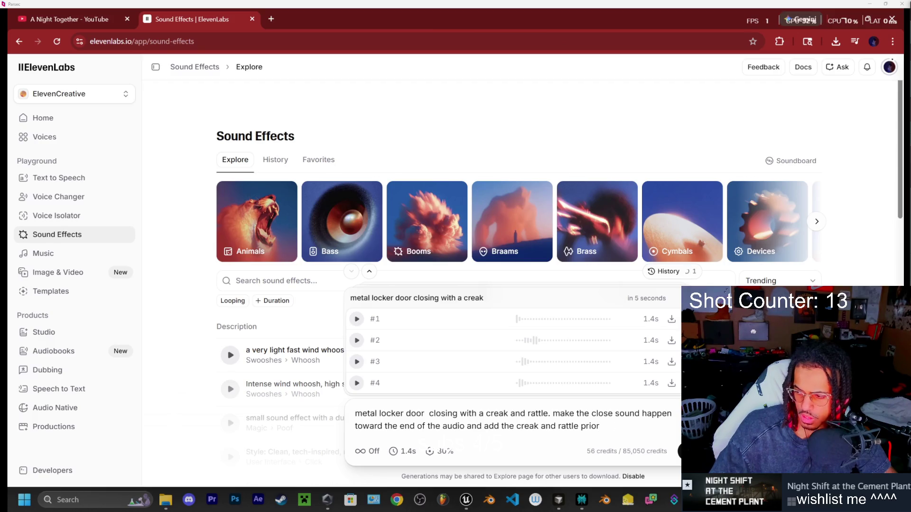
pyautogui.click(357, 319)
# - Audition the four creak-and-rattle variations, regenerate them and replay the first
pyautogui.click(356, 383)
pyautogui.click(356, 361)
pyautogui.click(357, 342)
pyautogui.click(357, 320)
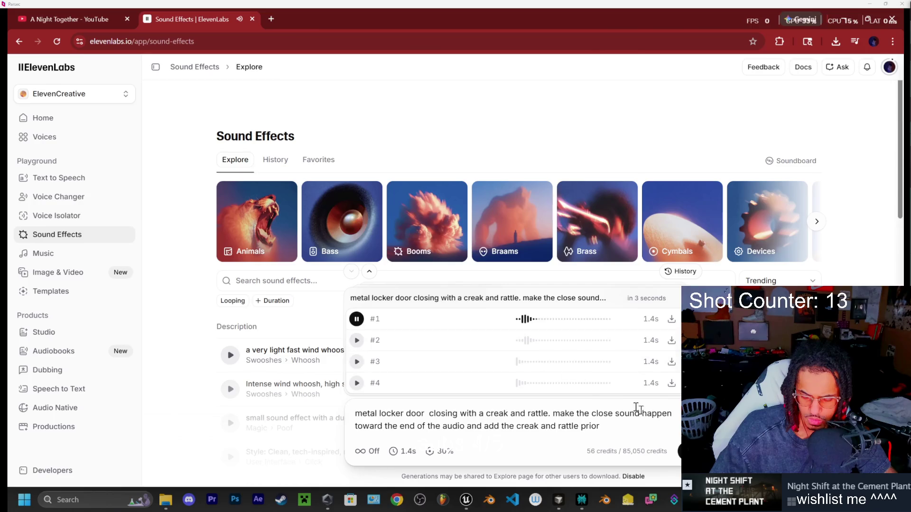
pyautogui.hotkey('ctrl', 'Return')
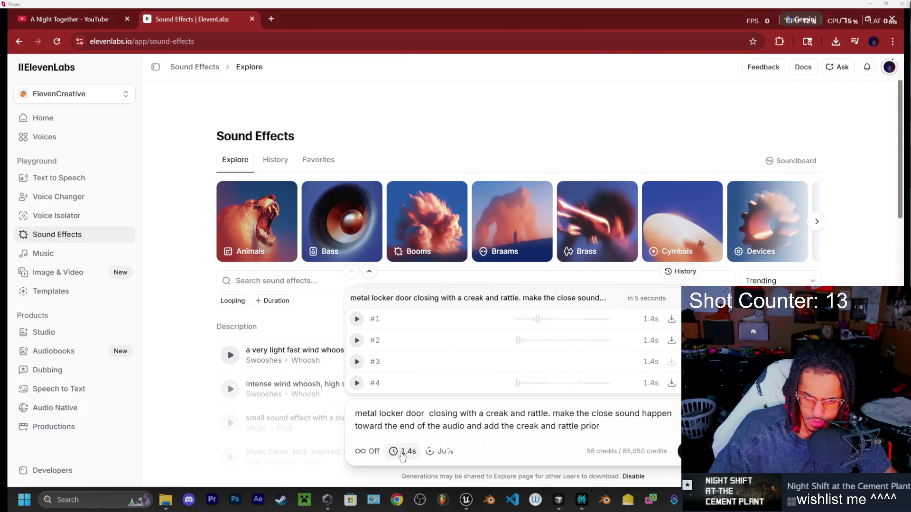
pyautogui.click(357, 319)
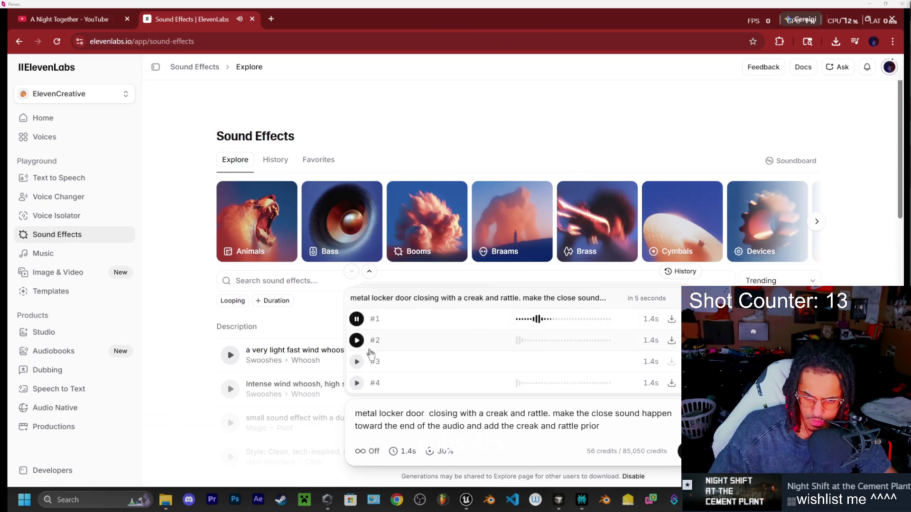
# - Set the clip duration to 3.0s and generate the locker-closing variations again
pyautogui.click(402, 451)
pyautogui.moveTo(359, 428); pyautogui.dragTo(364, 428)
pyautogui.click(545, 444)
pyautogui.press('Return')
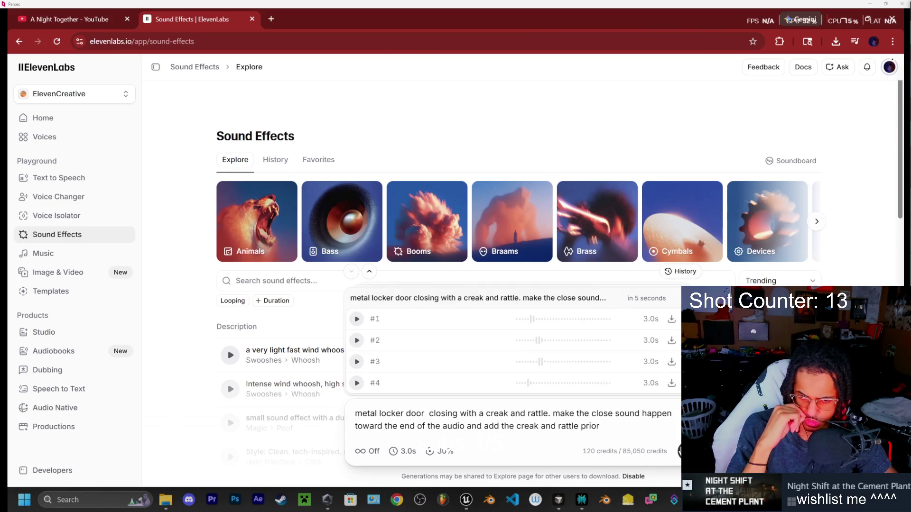
# - Compare 3-second takes #2 and #3, then download take #2 as a WAV 48kHz file
pyautogui.click(357, 340)
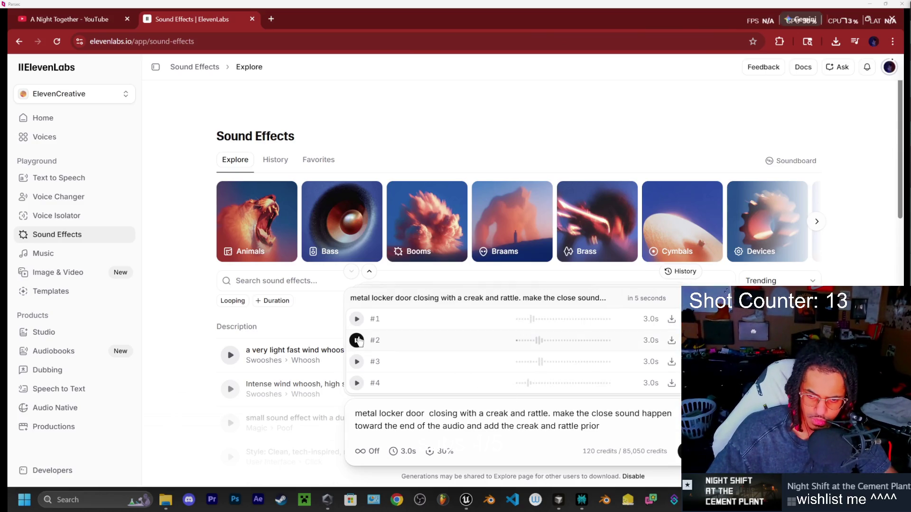
pyautogui.click(357, 361)
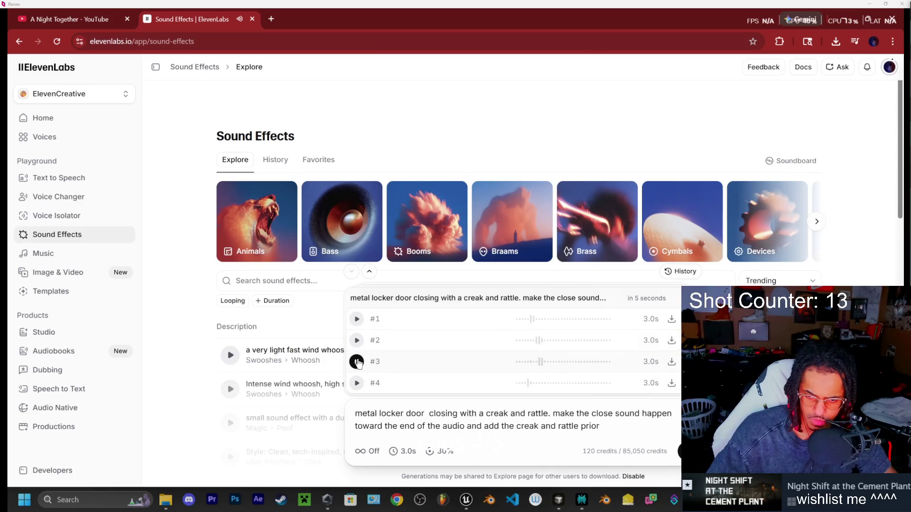
pyautogui.click(357, 341)
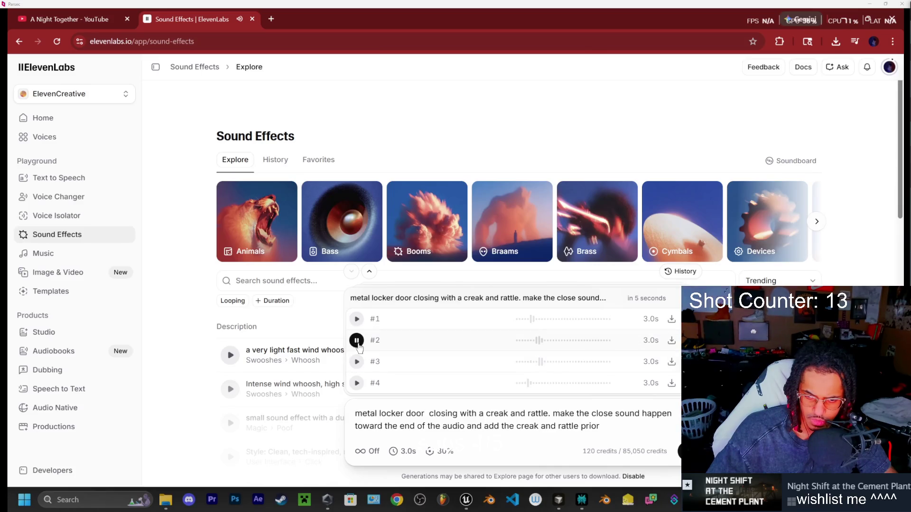
pyautogui.click(673, 342)
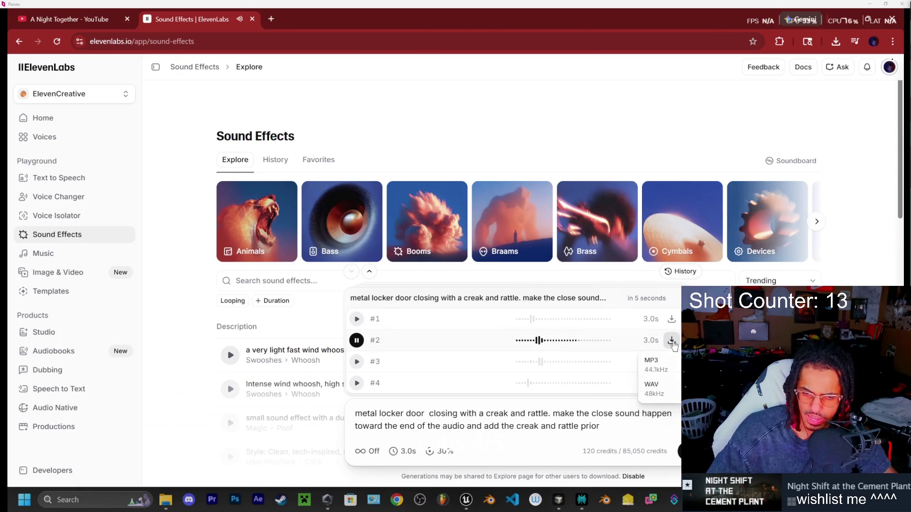
pyautogui.click(654, 396)
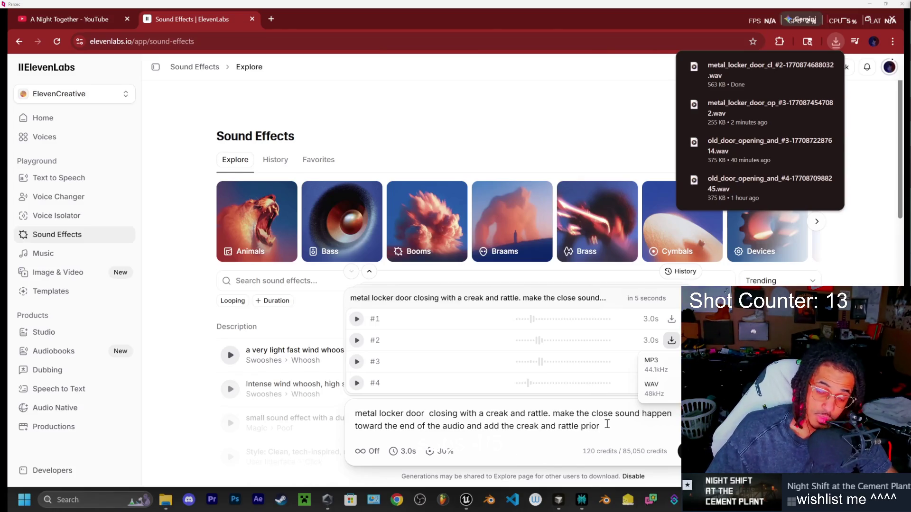
# - Set the duration to 5.0 seconds and generate new locker-closing takes, dismissing the concurrency warning
pyautogui.click(404, 451)
pyautogui.moveTo(364, 427); pyautogui.dragTo(369, 432)
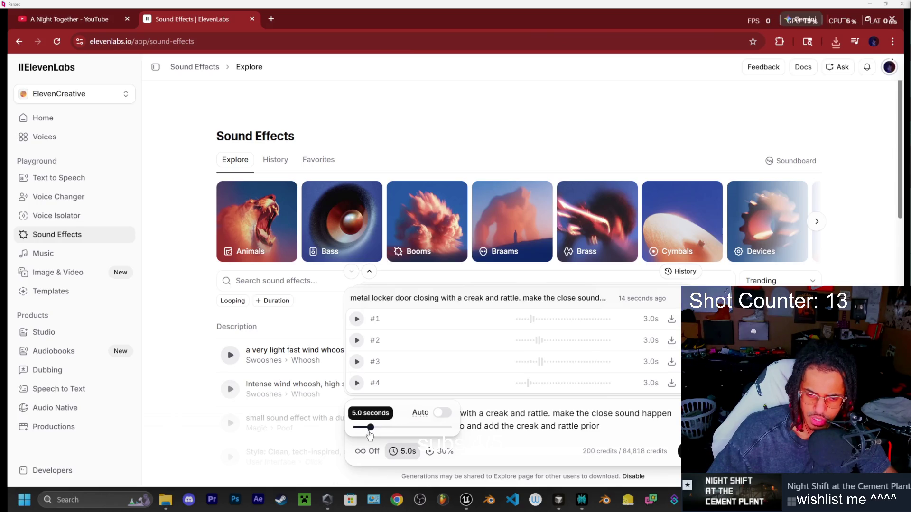
pyautogui.click(655, 427)
pyautogui.click(679, 451)
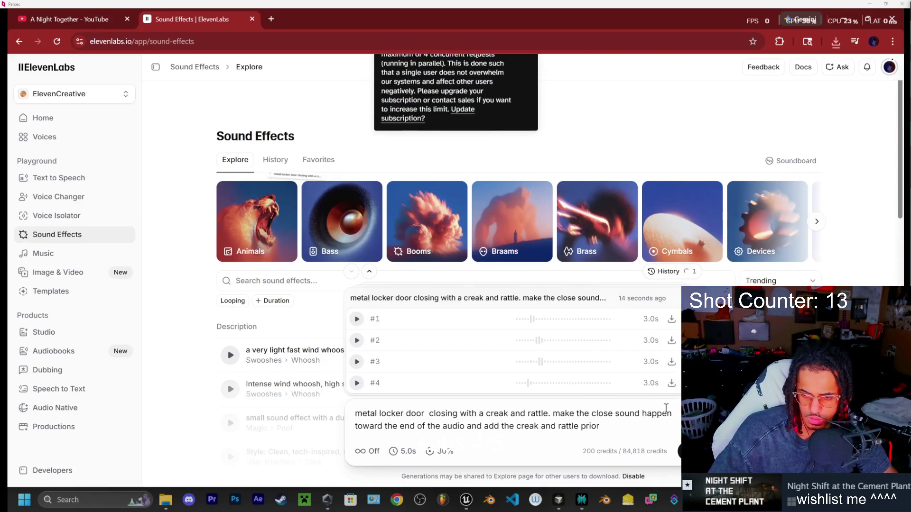
pyautogui.click(523, 81)
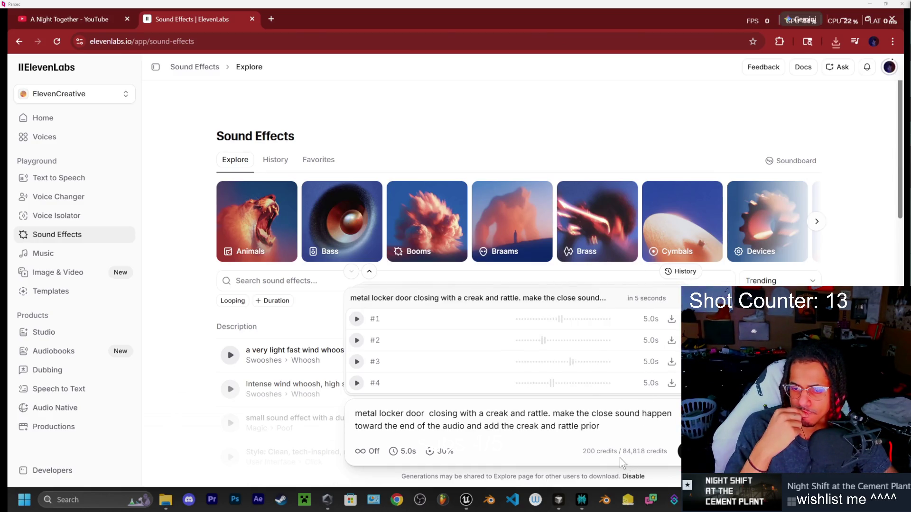
pyautogui.click(357, 363)
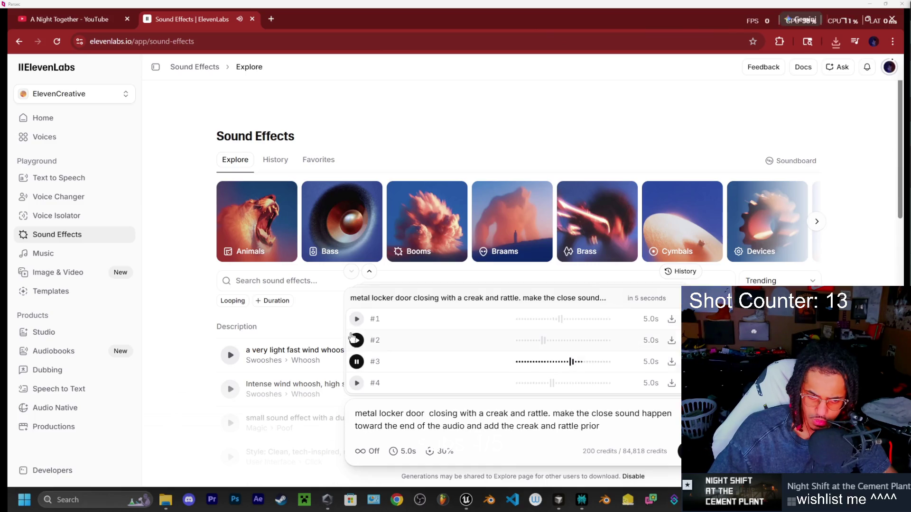
# - Audition 5-second takes #1, #2 and #4, then download take #4 as a WAV
pyautogui.click(357, 319)
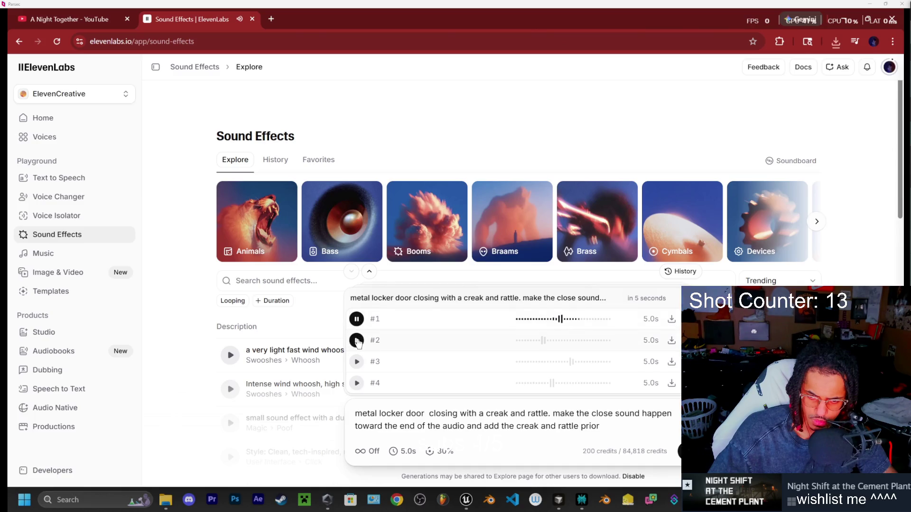
pyautogui.click(357, 340)
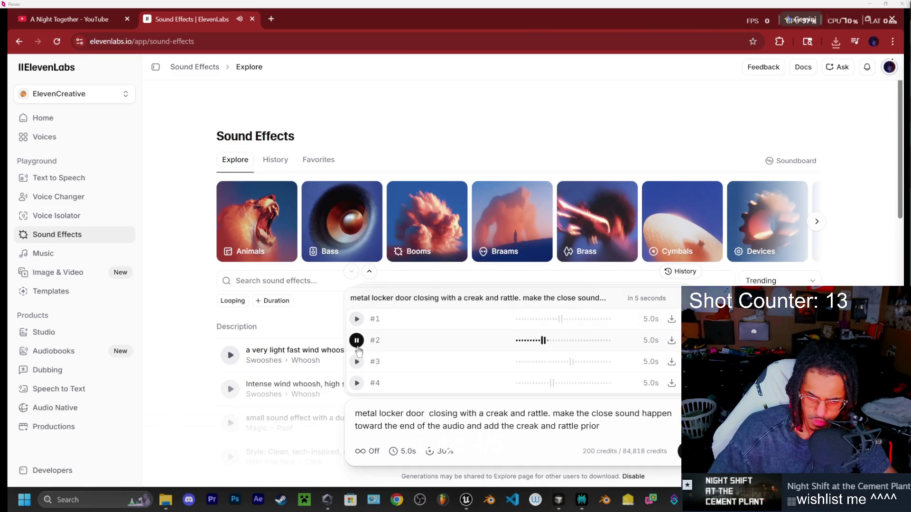
pyautogui.click(357, 383)
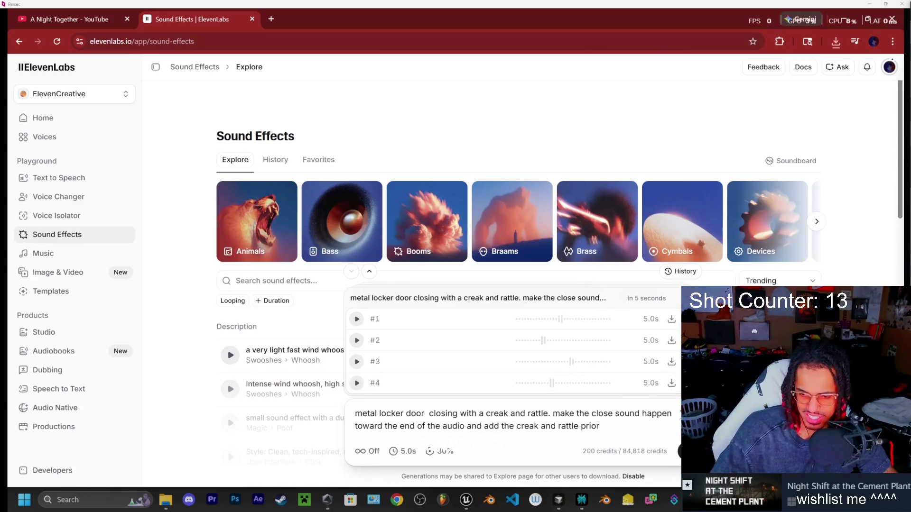
pyautogui.click(671, 383)
pyautogui.click(670, 436)
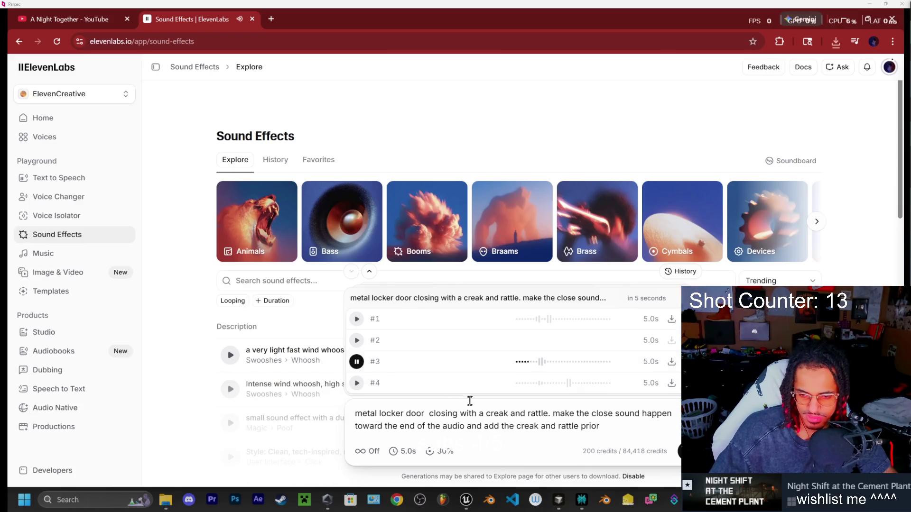
# - Replay the takes, download take #2 as a WAV, and return to the CementPlant level
pyautogui.click(357, 341)
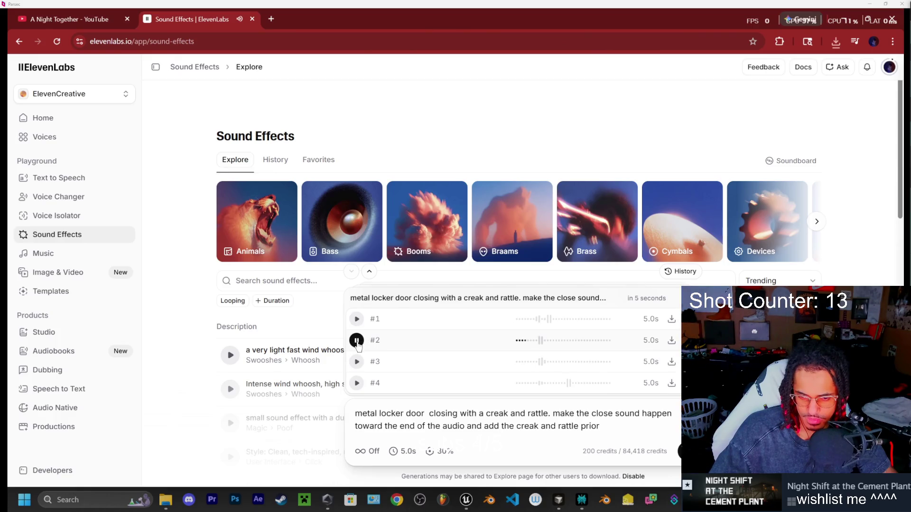
pyautogui.click(357, 319)
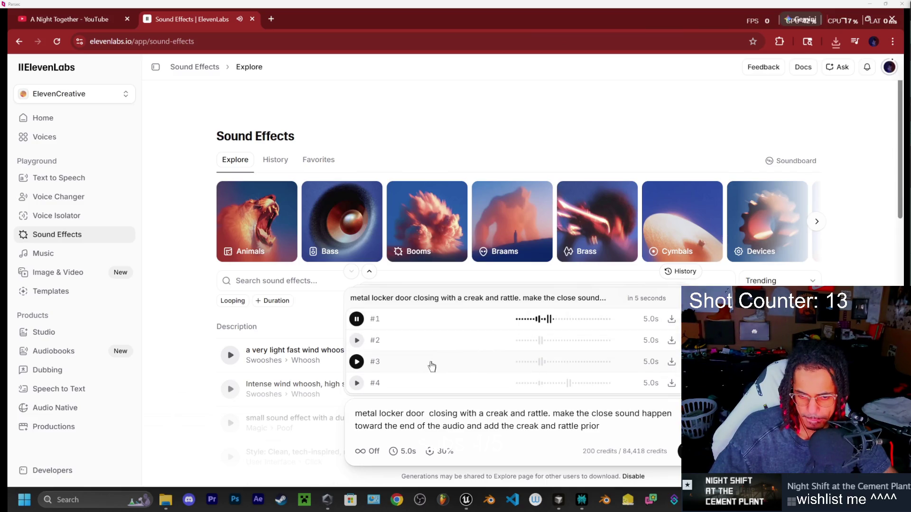
pyautogui.click(357, 384)
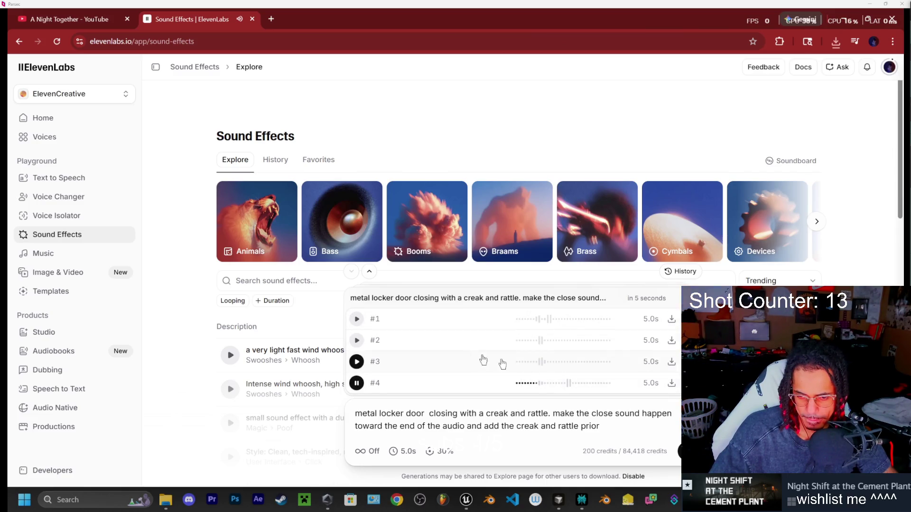
pyautogui.click(357, 341)
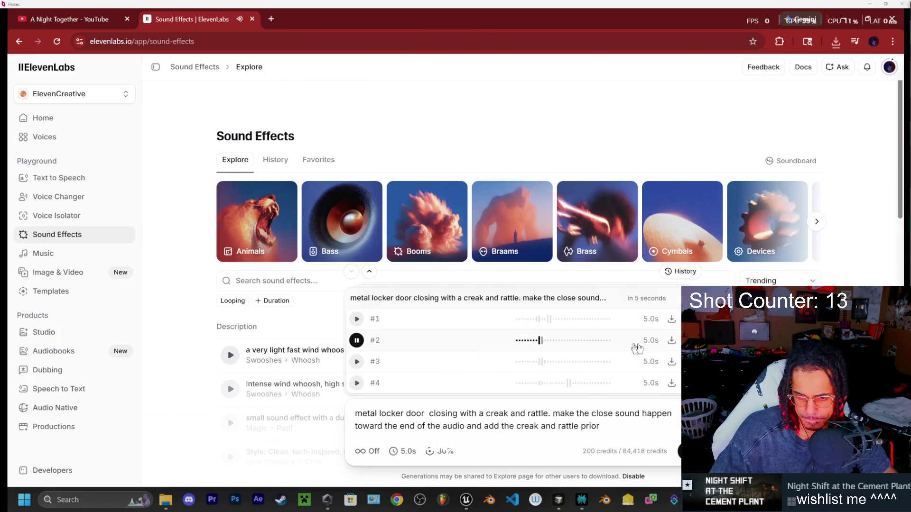
pyautogui.click(671, 340)
pyautogui.click(652, 388)
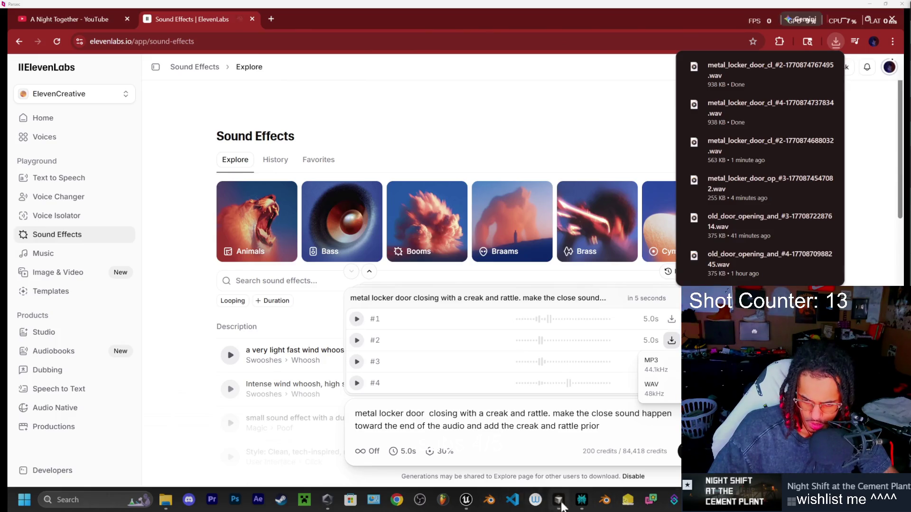
pyautogui.click(466, 499)
pyautogui.click(146, 27)
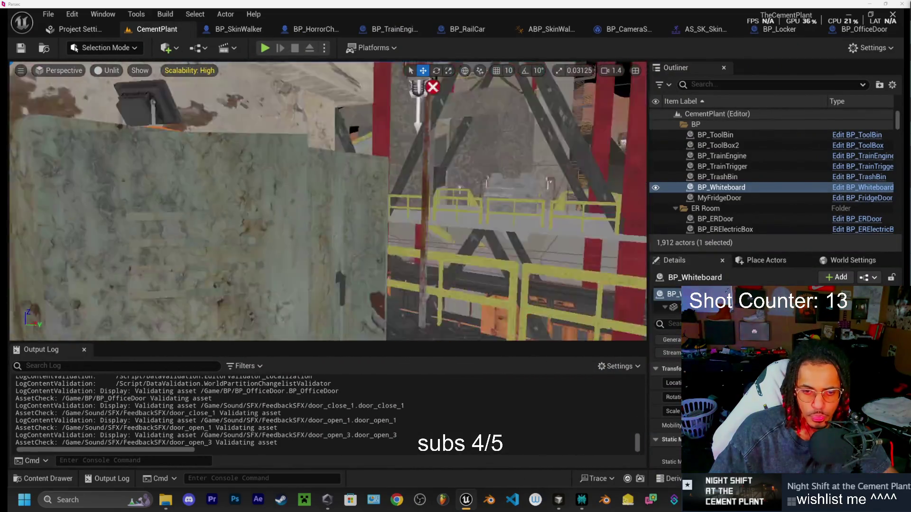
# - Show the FeedbackSFX folder in the Content Drawer, then bring up the Downloads folder
pyautogui.click(30, 479)
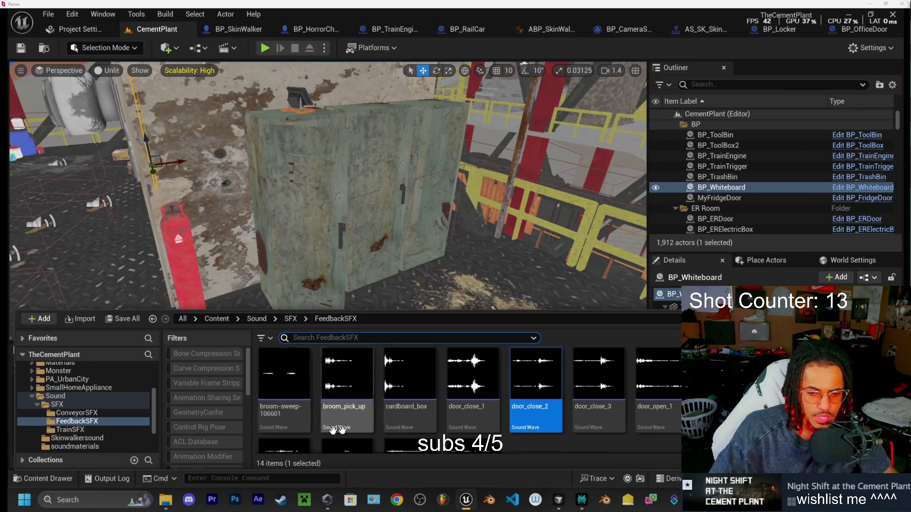
pyautogui.scroll(-2, 72, 401)
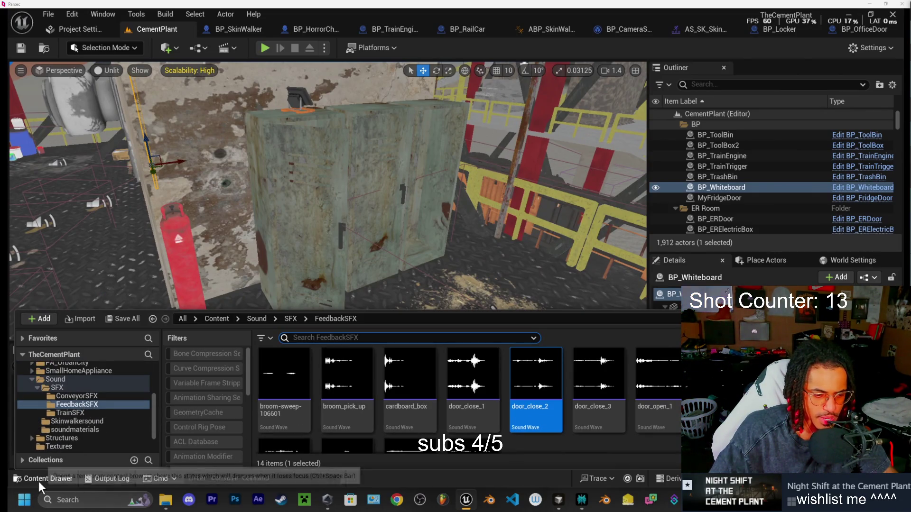
pyautogui.click(166, 500)
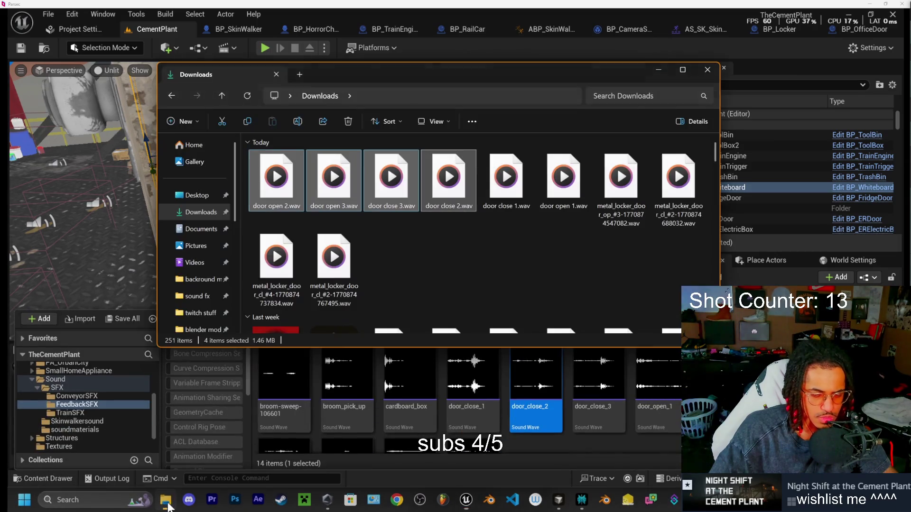
# - Refresh Downloads, preview the metal locker opening sound, and rename it 'locker door open'
pyautogui.click(247, 96)
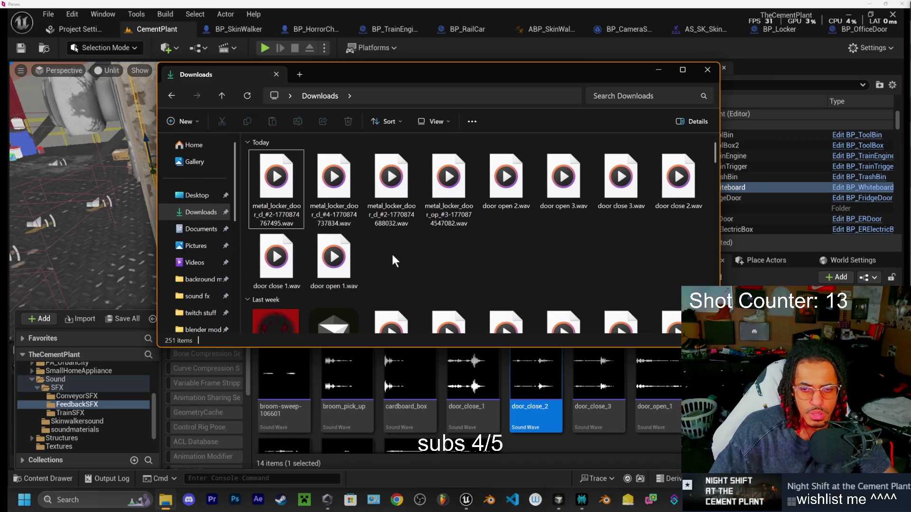
pyautogui.click(448, 179)
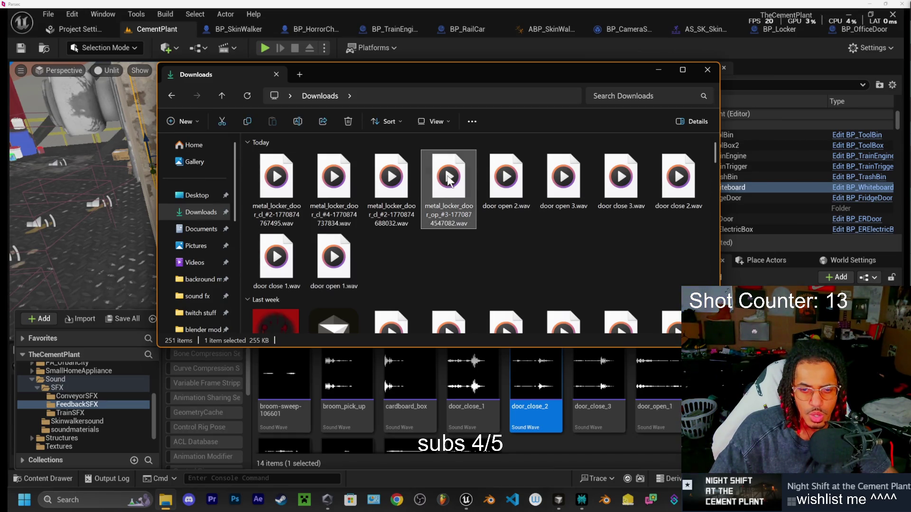
pyautogui.doubleClick(448, 200)
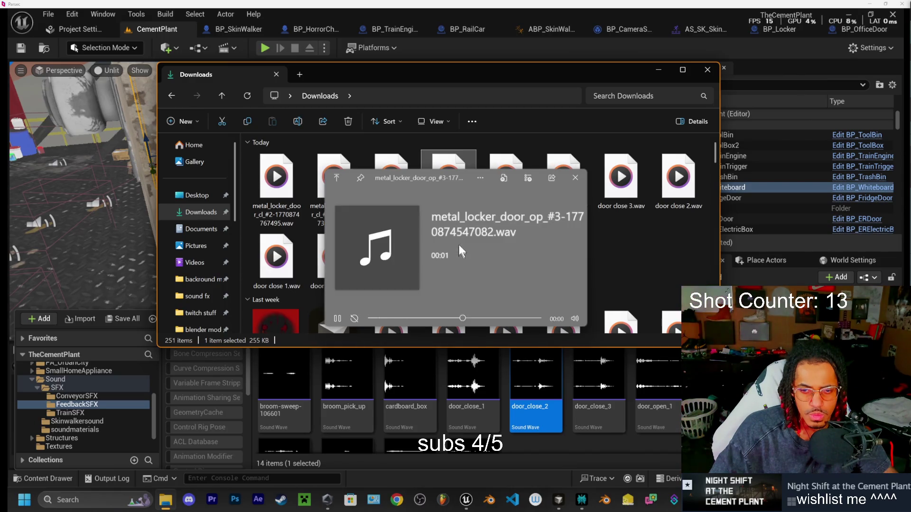
pyautogui.click(575, 179)
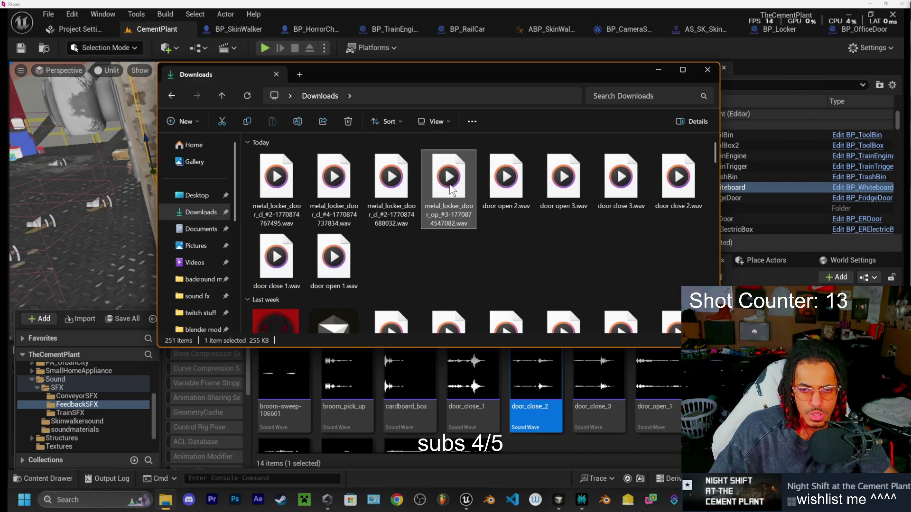
pyautogui.rightClick(450, 187)
pyautogui.press('Escape')
pyautogui.click(298, 122)
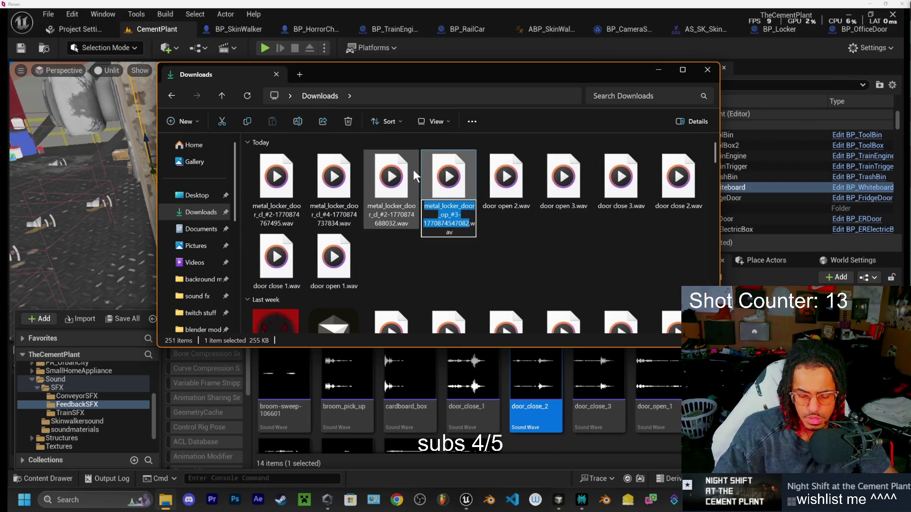
pyautogui.write('locker door')
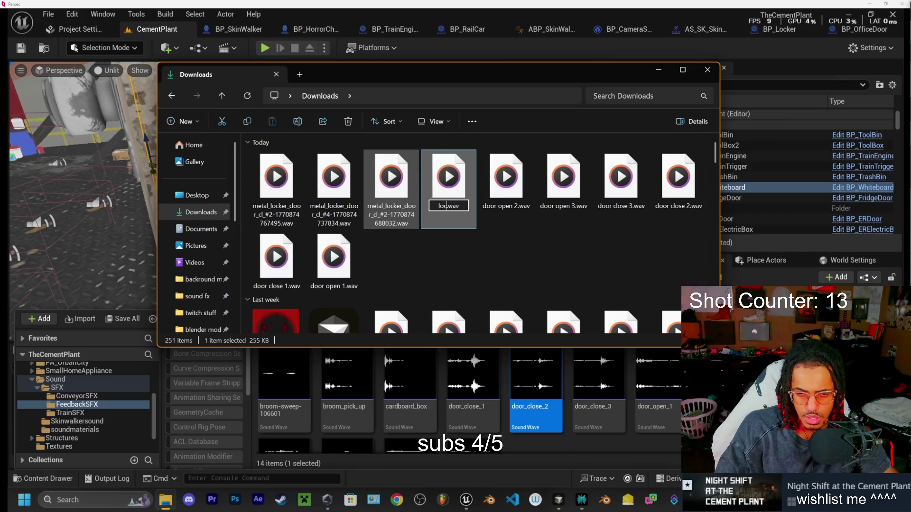
pyautogui.write(' open')
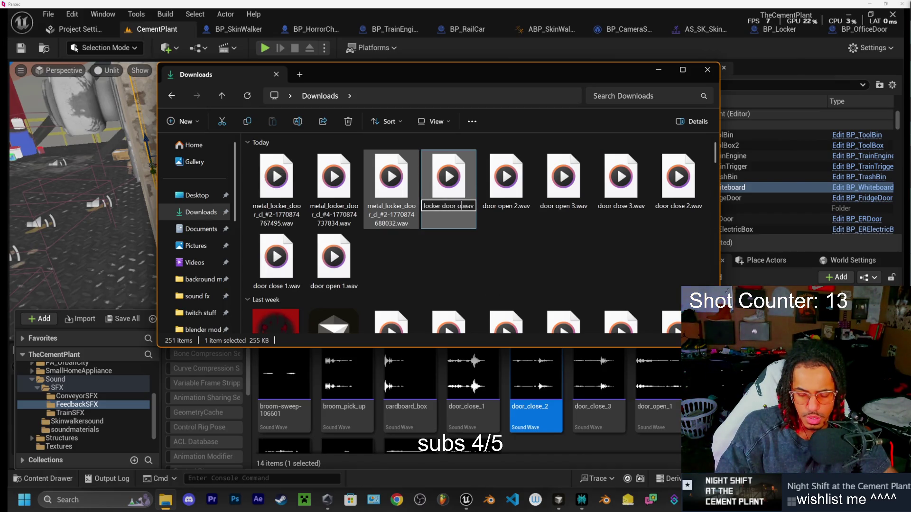
pyautogui.click(521, 238)
# - Listen to the 562 KB, #4 and 937 KB #2 closing takes, then start renaming #2
pyautogui.click(390, 188)
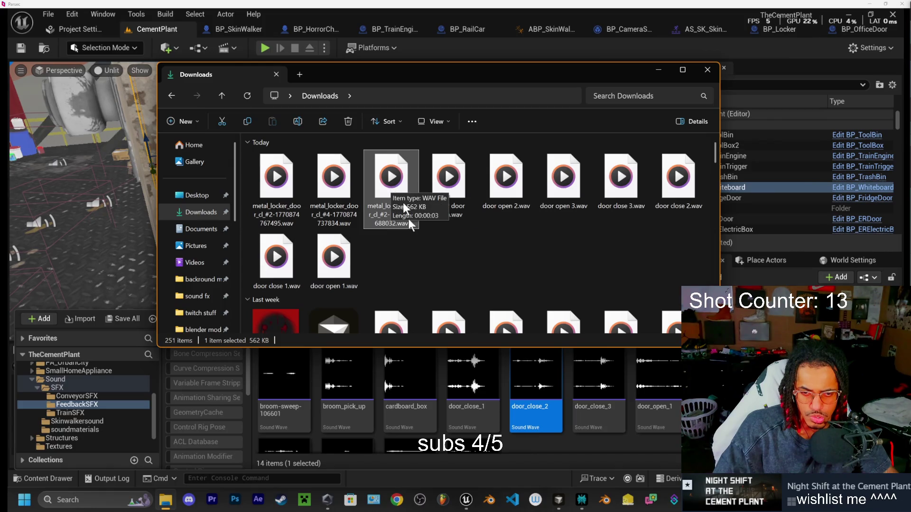
pyautogui.hotkey('ctrl', 'space')
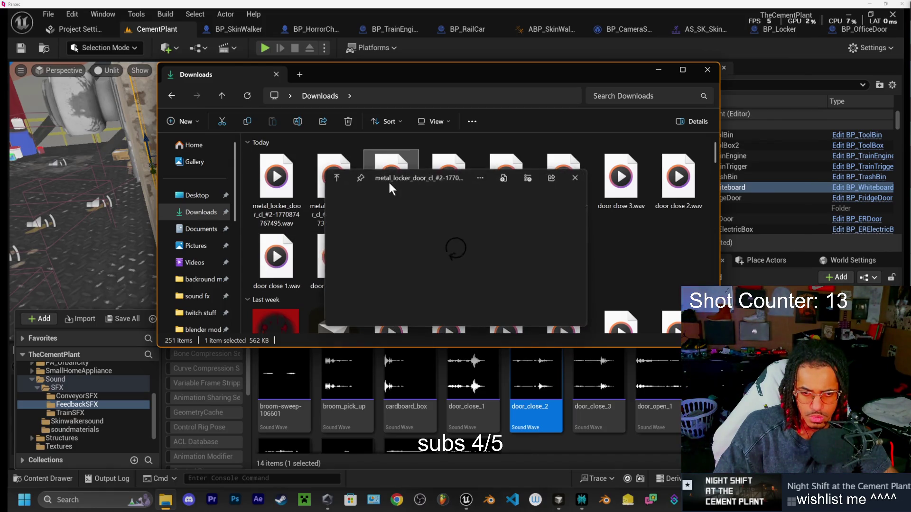
pyautogui.click(575, 177)
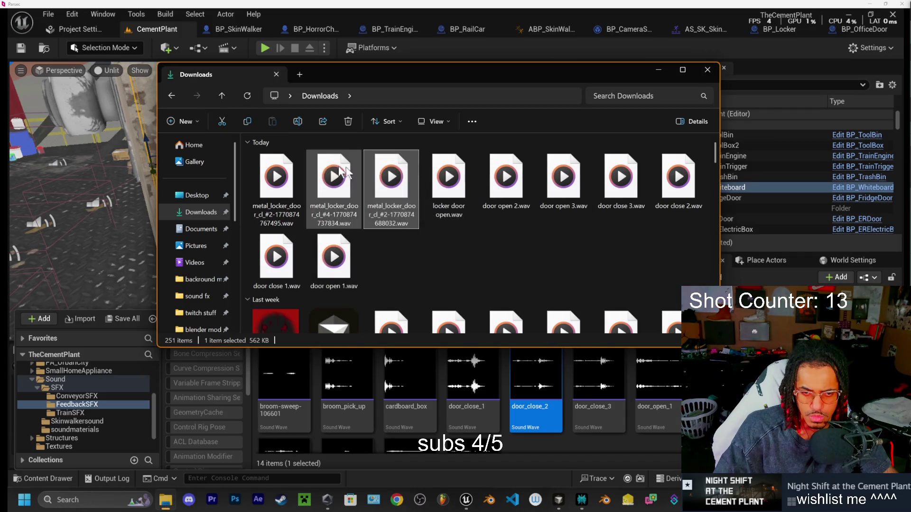
pyautogui.press('Left')
pyautogui.hotkey('ctrl', 'space')
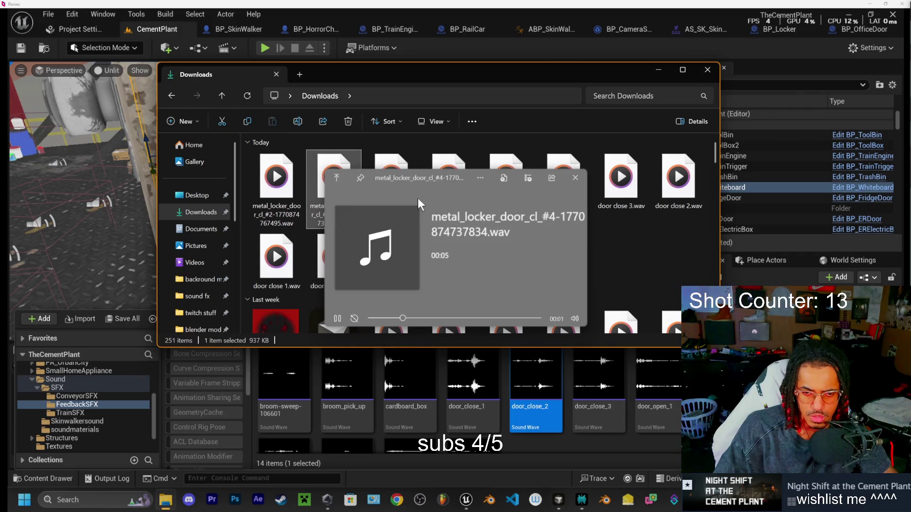
pyautogui.click(576, 178)
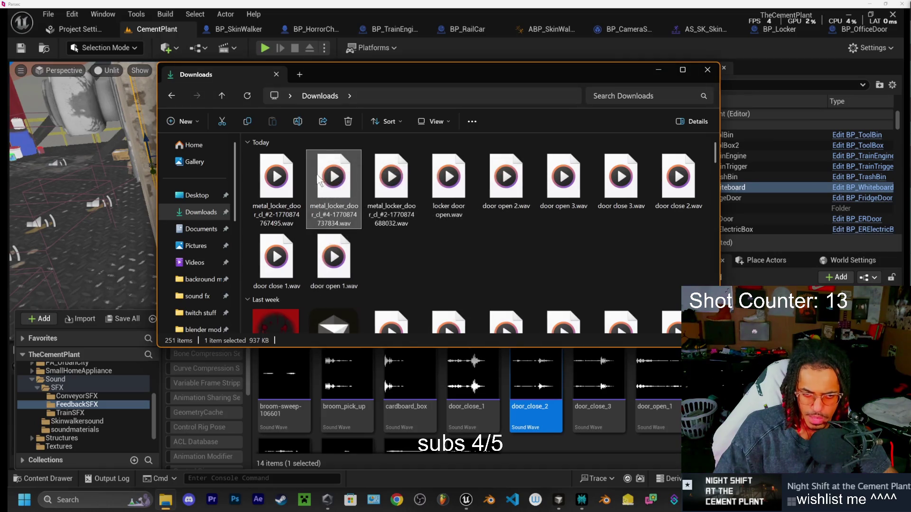
pyautogui.press('Left')
pyautogui.hotkey('ctrl', 'space')
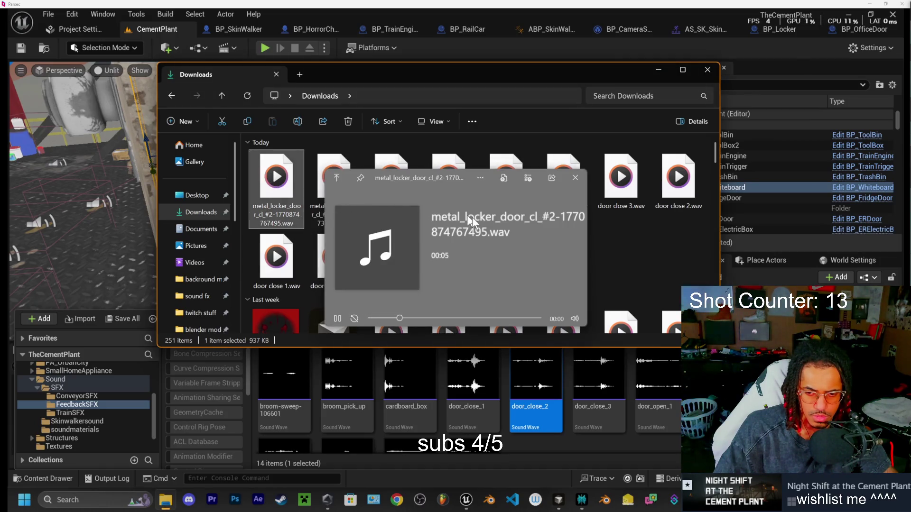
pyautogui.press('Escape')
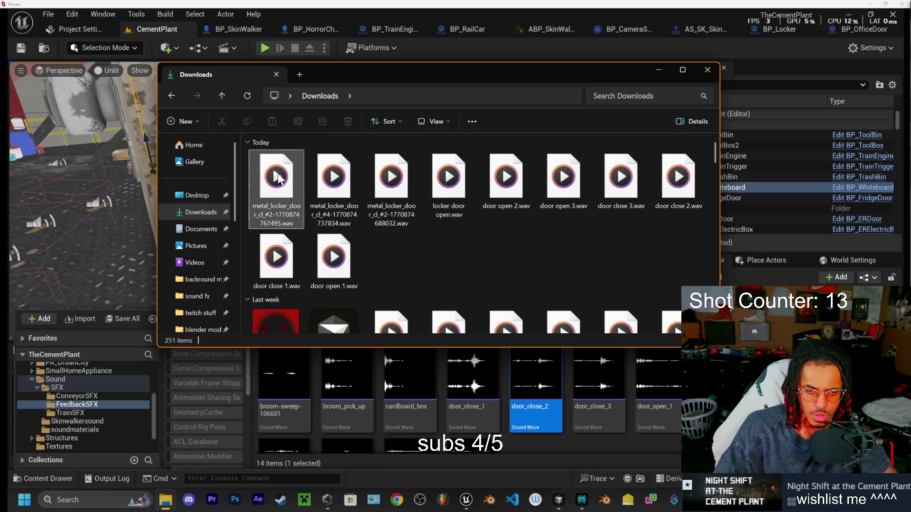
pyautogui.click(296, 125)
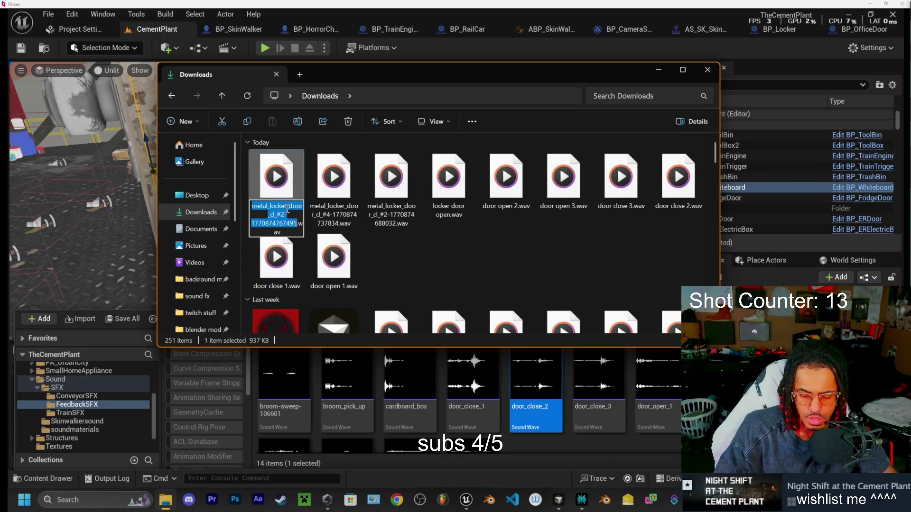
pyautogui.write('lo')
pyautogui.write('cker d')
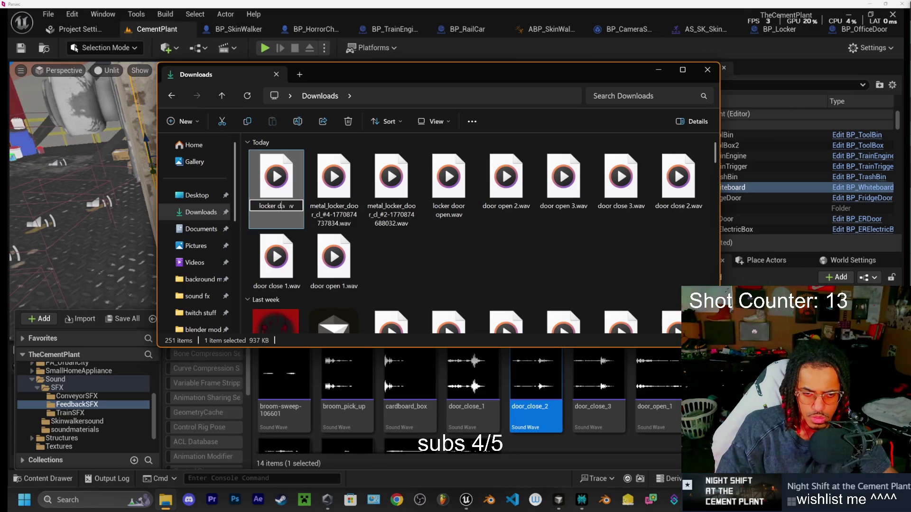
pyautogui.write('lose')
# - Rename the take to locker door close.wav and drag both locker WAVs into FeedbackSFX
pyautogui.press('Return')
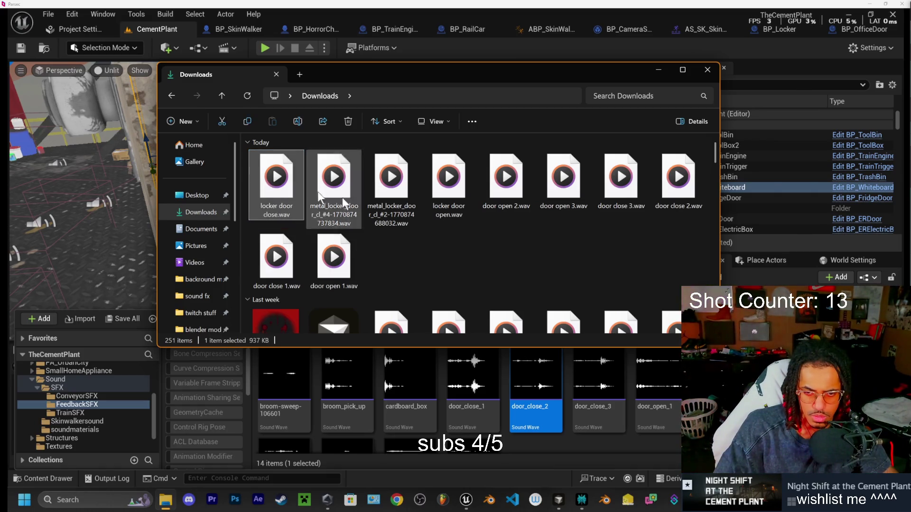
pyautogui.keyDown('ctrl'); pyautogui.click(445, 186); pyautogui.keyUp('ctrl')
pyautogui.moveTo(446, 186)
pyautogui.mouseDown()
pyautogui.moveTo(553, 451)
pyautogui.moveTo(551, 443)
pyautogui.mouseUp()
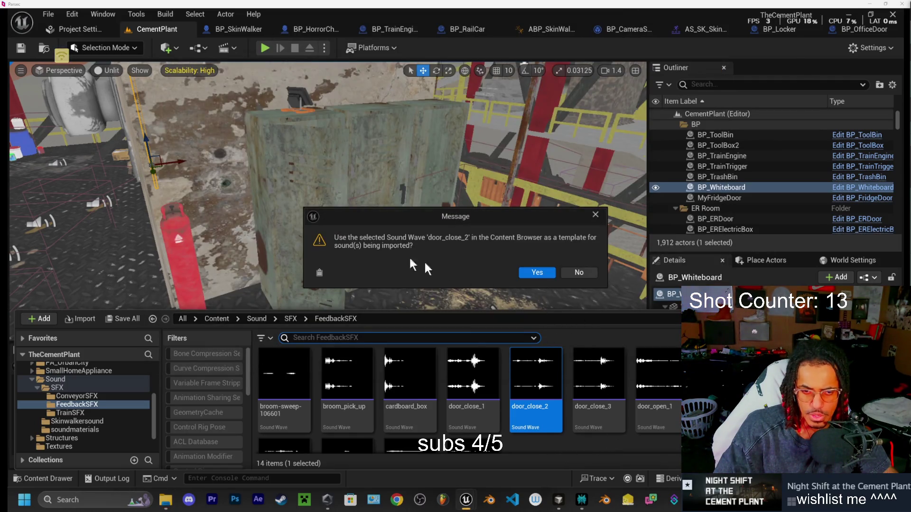
# - Import using door_close_2 as the template, then check the locker_door_close and locker_door_open sound waves
pyautogui.click(539, 271)
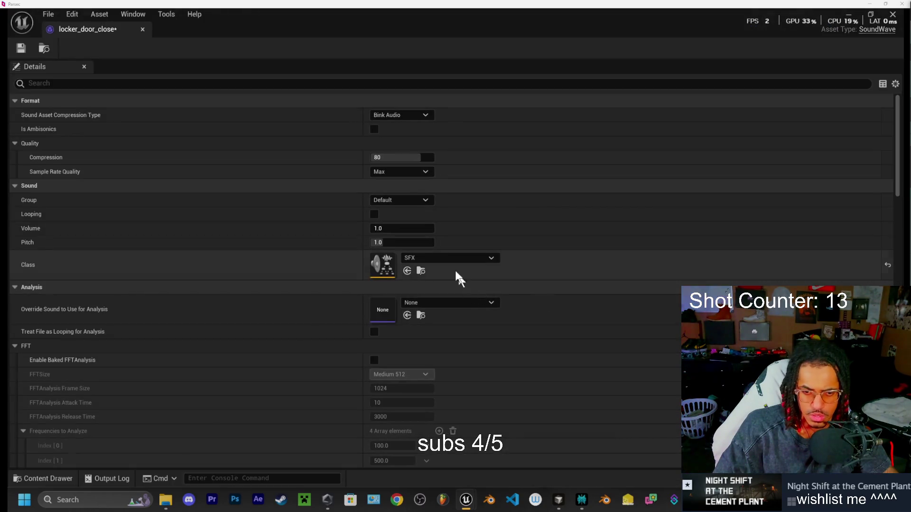
pyautogui.click(143, 29)
pyautogui.click(28, 478)
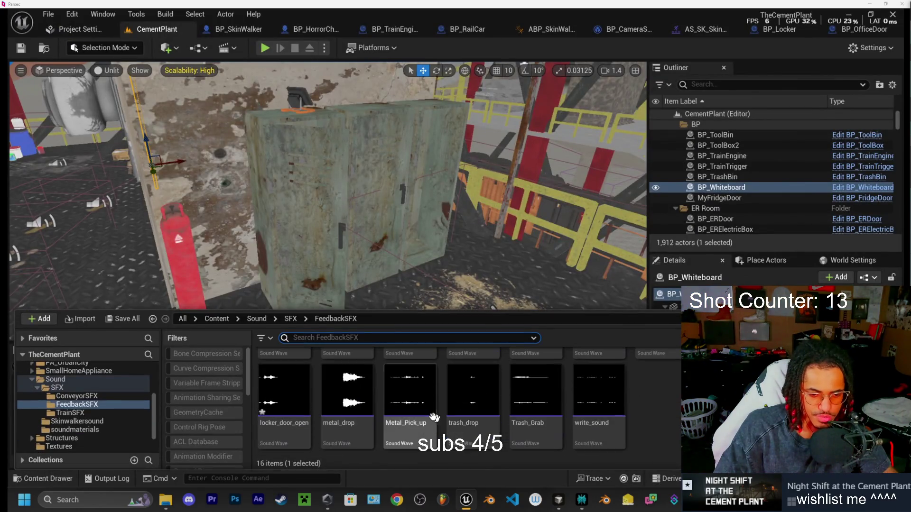
pyautogui.doubleClick(308, 439)
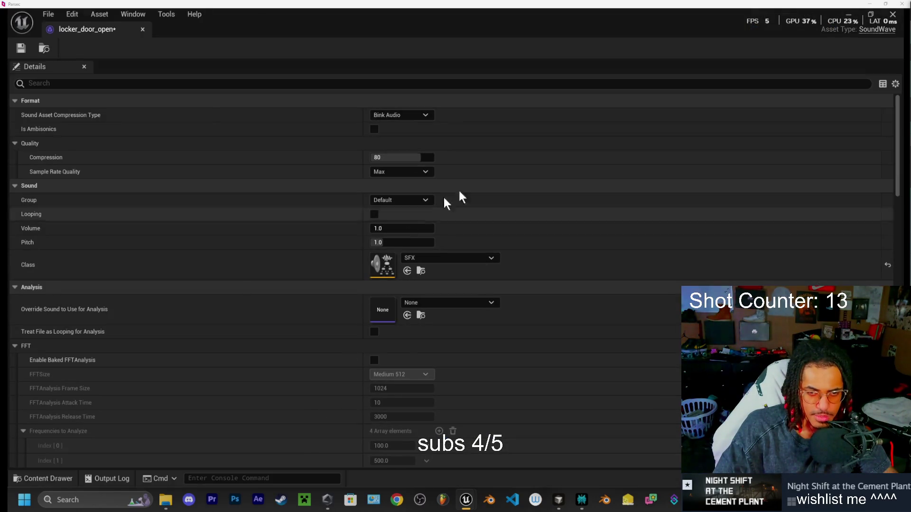
pyautogui.click(142, 30)
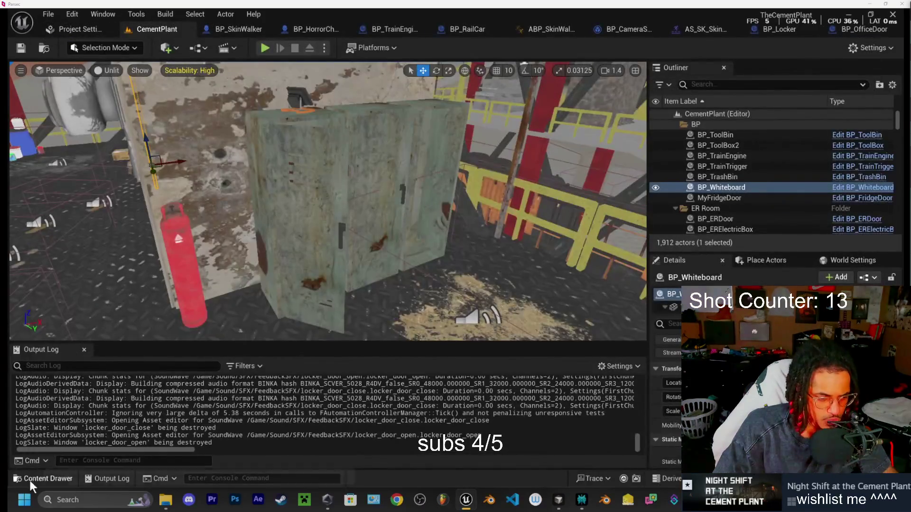
pyautogui.click(30, 478)
pyautogui.scroll(5, 58, 415)
# - Open BP_Locker, filter its properties, and set Door Open Sound to locker_door_open
pyautogui.click(61, 401)
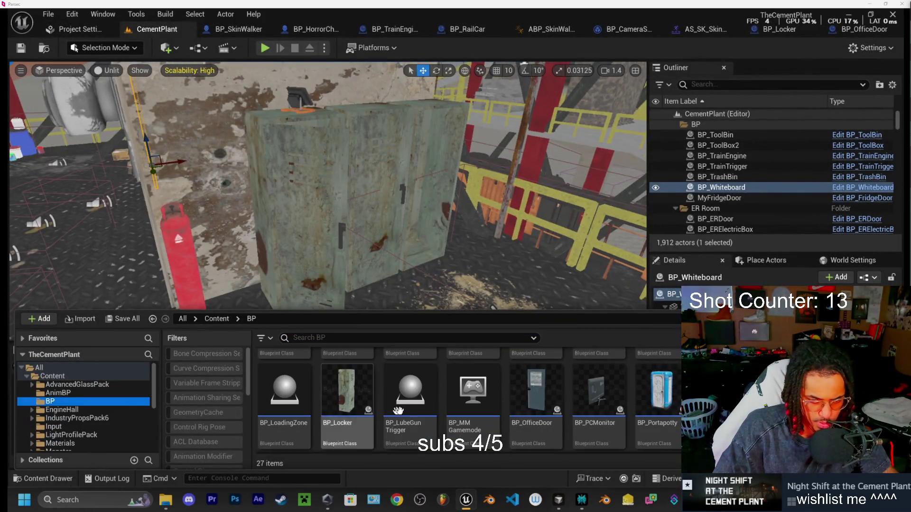
pyautogui.scroll(-4, 352, 424)
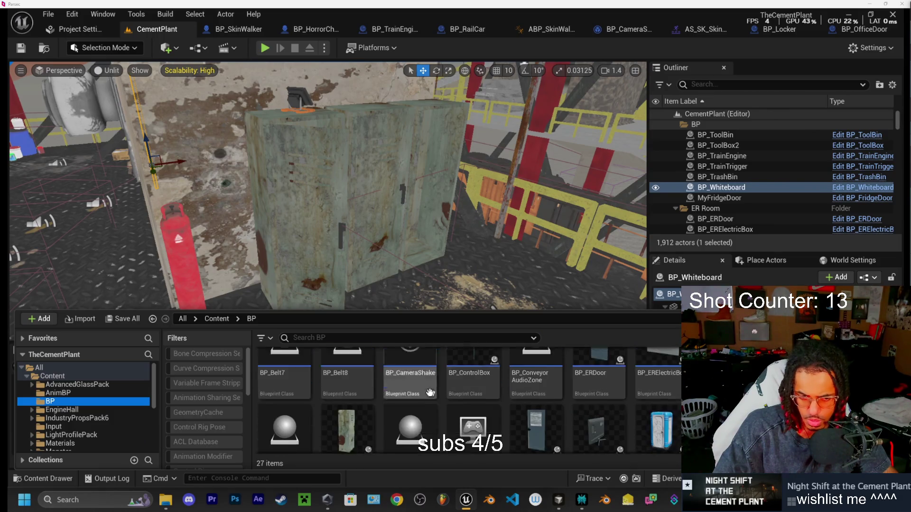
pyautogui.doubleClick(345, 412)
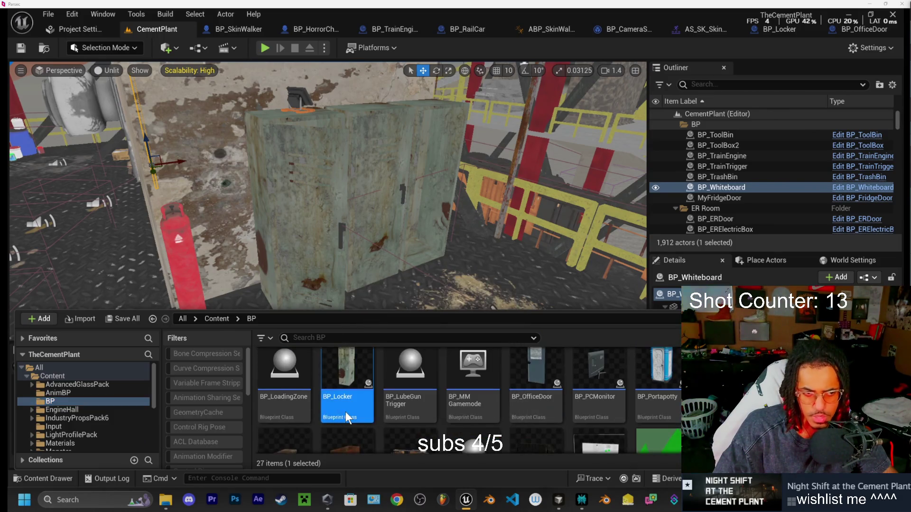
pyautogui.click(262, 84)
pyautogui.write('sound')
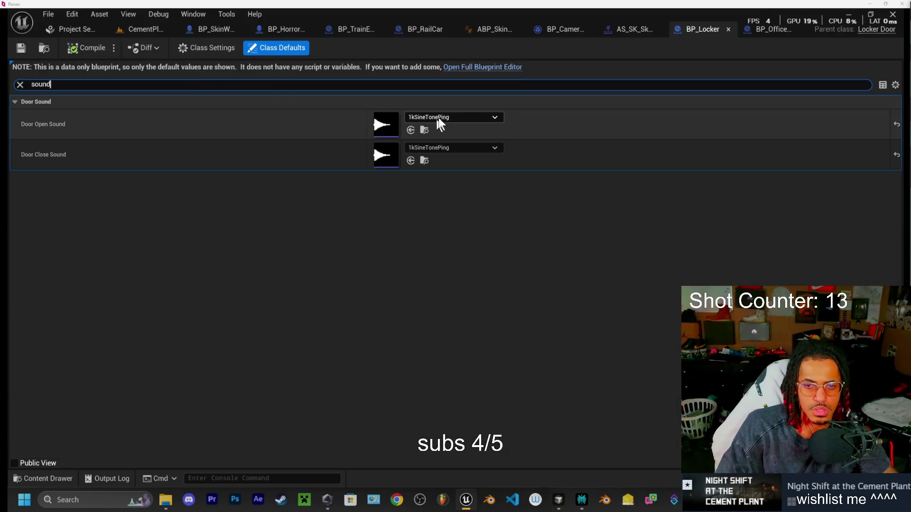
pyautogui.click(439, 118)
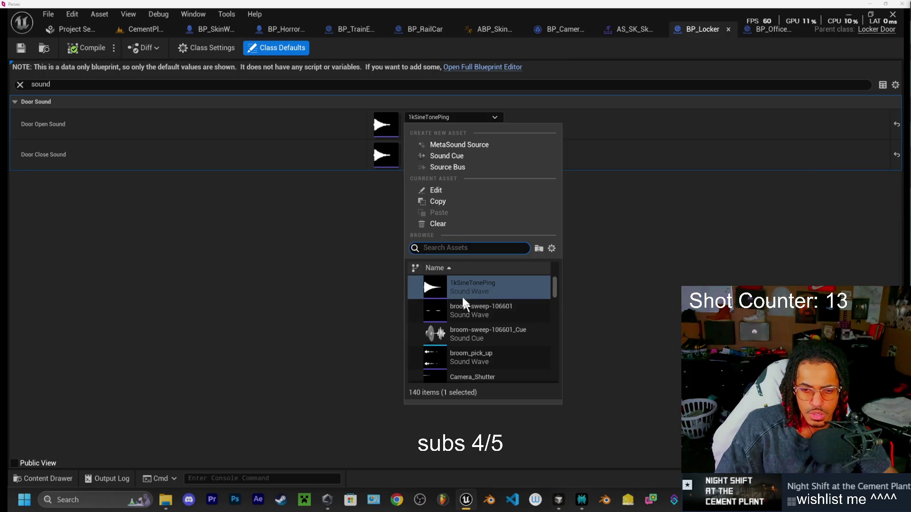
pyautogui.write('closed')
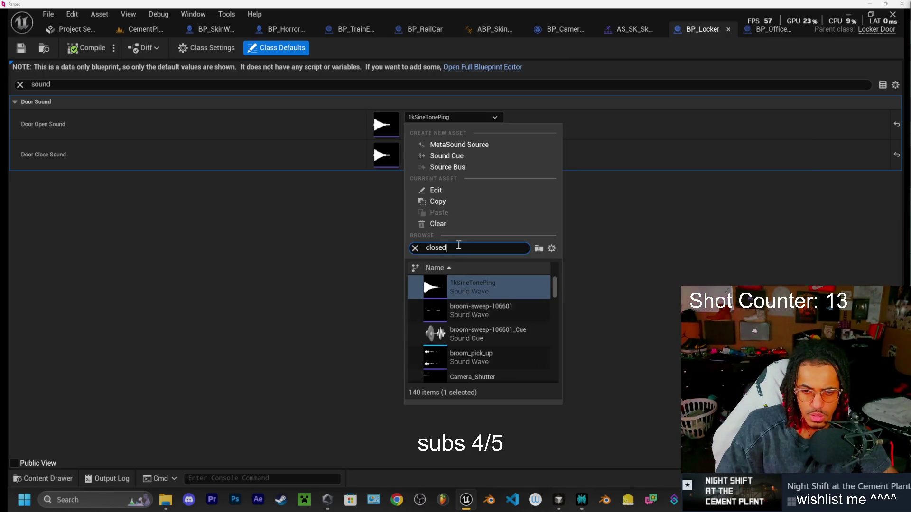
pyautogui.hotkey('ctrl', 'a')
pyautogui.write('locker')
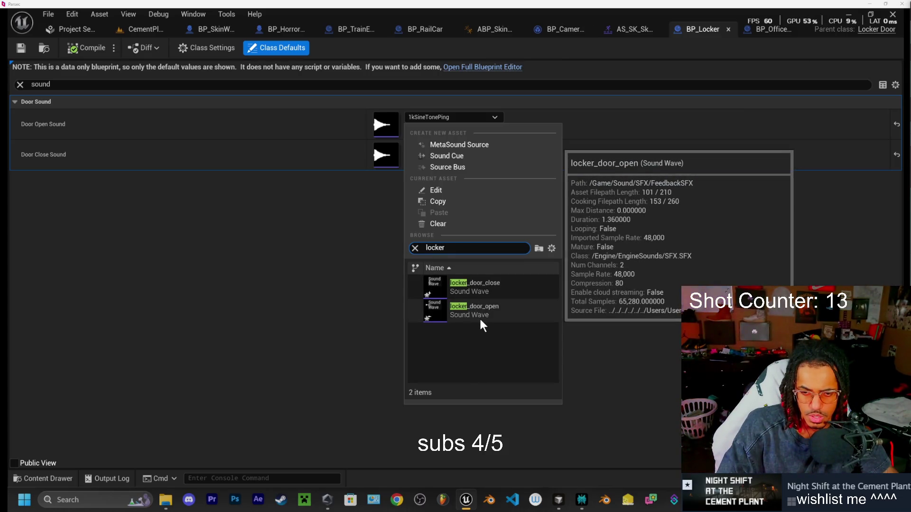
pyautogui.click(494, 309)
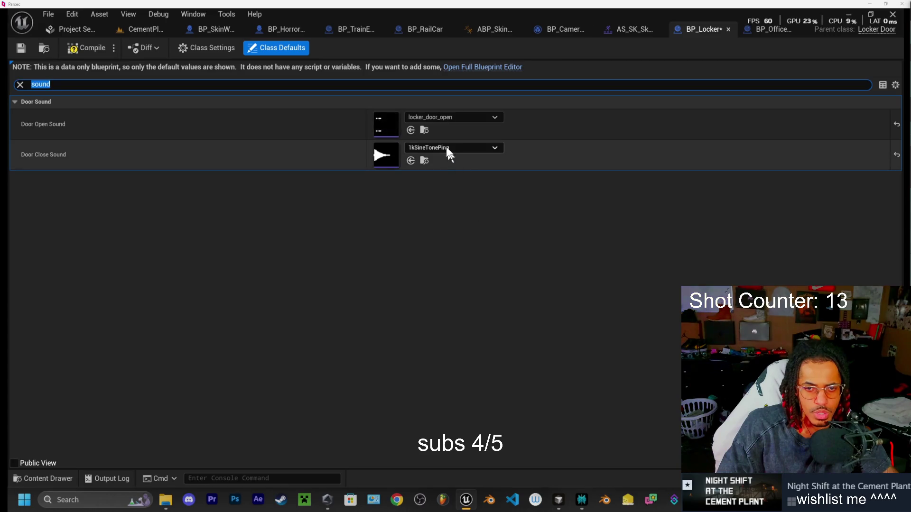
# - Set Door Close Sound to locker_door_close and go back to the CementPlant level
pyautogui.click(446, 148)
pyautogui.write('locker_door_open')
pyautogui.click(483, 337)
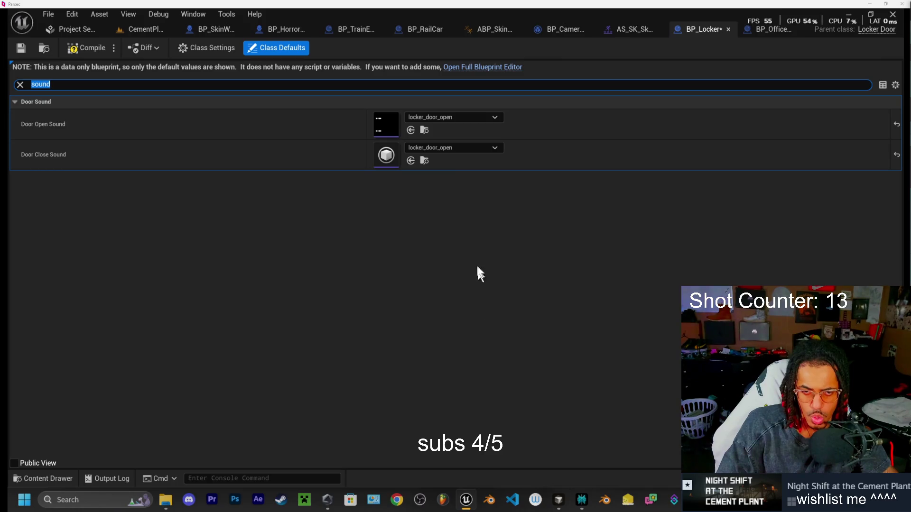
pyautogui.click(452, 147)
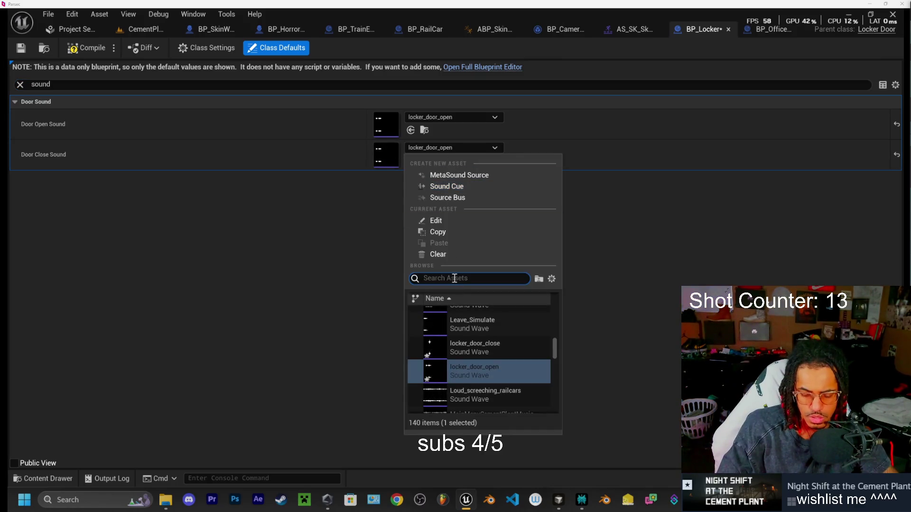
pyautogui.write('locker')
pyautogui.click(463, 318)
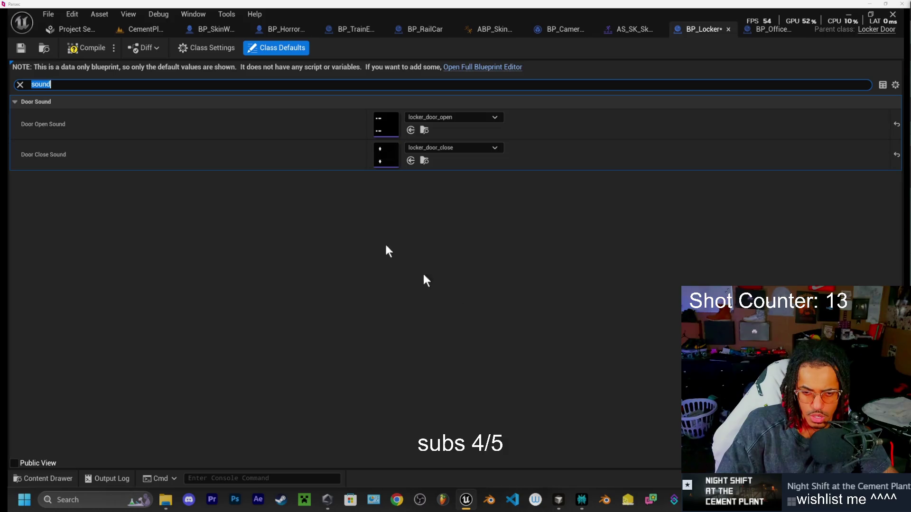
pyautogui.click(138, 29)
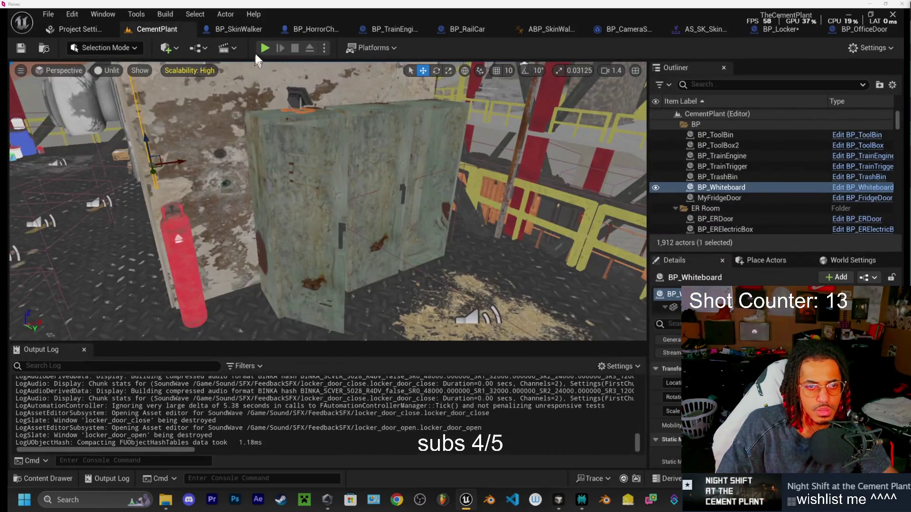
# - Start Play In Editor and walk the player up the metal stairs to a locker
pyautogui.click(265, 47)
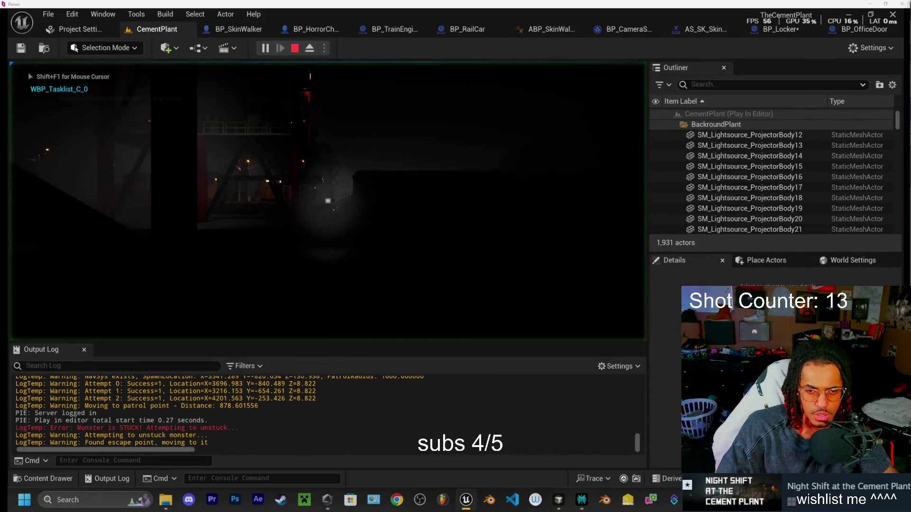
pyautogui.press('w')
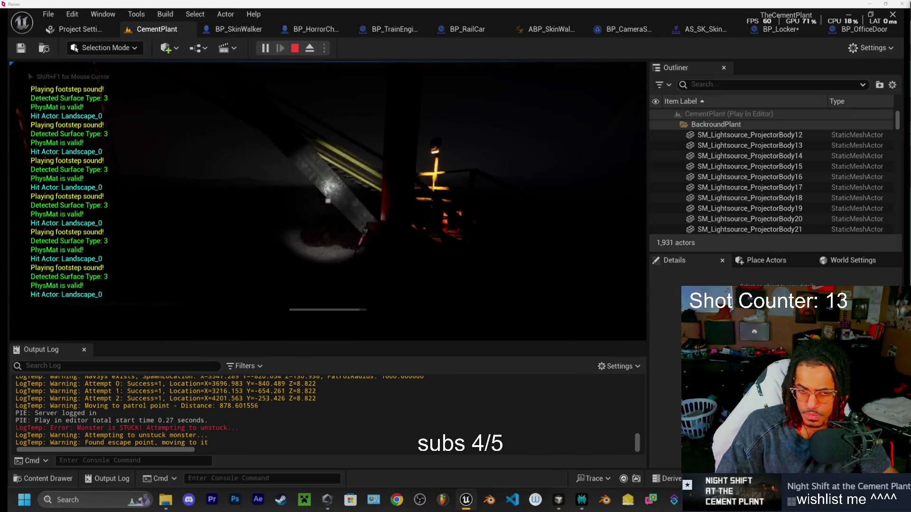
pyautogui.press('w')
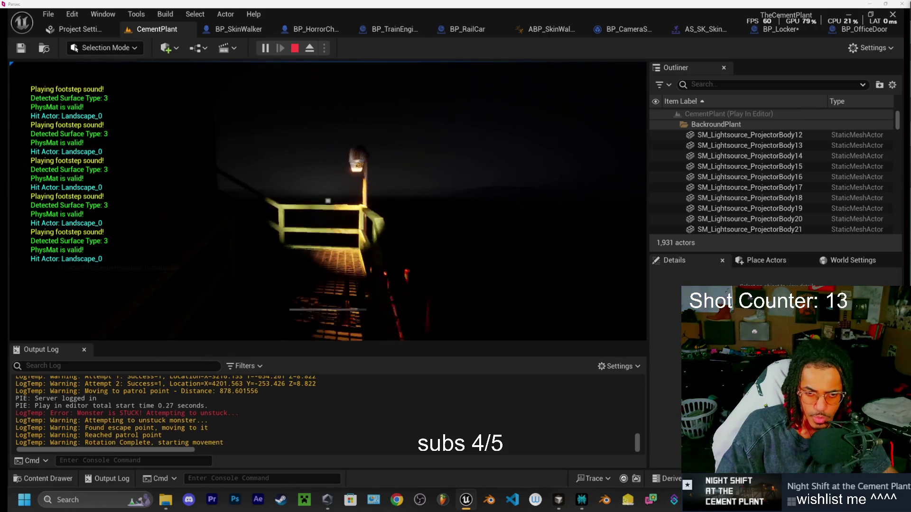
pyautogui.press('w')
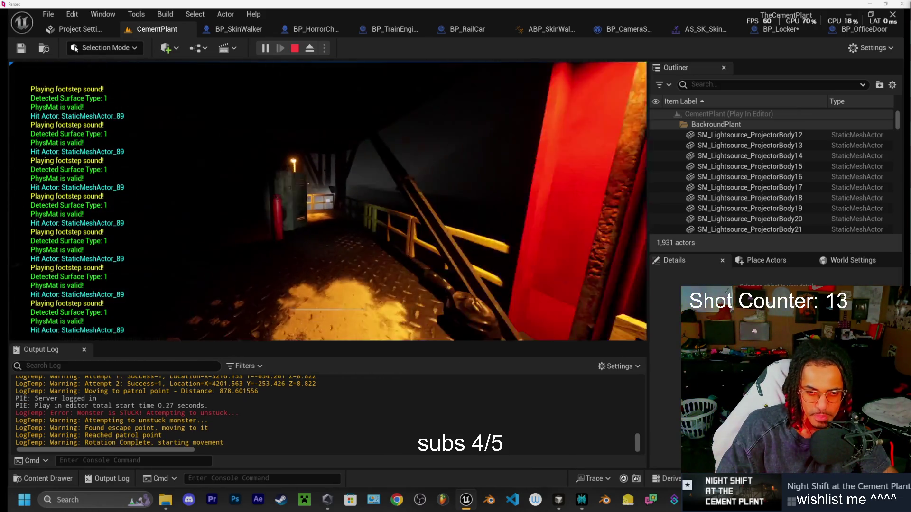
pyautogui.press('w')
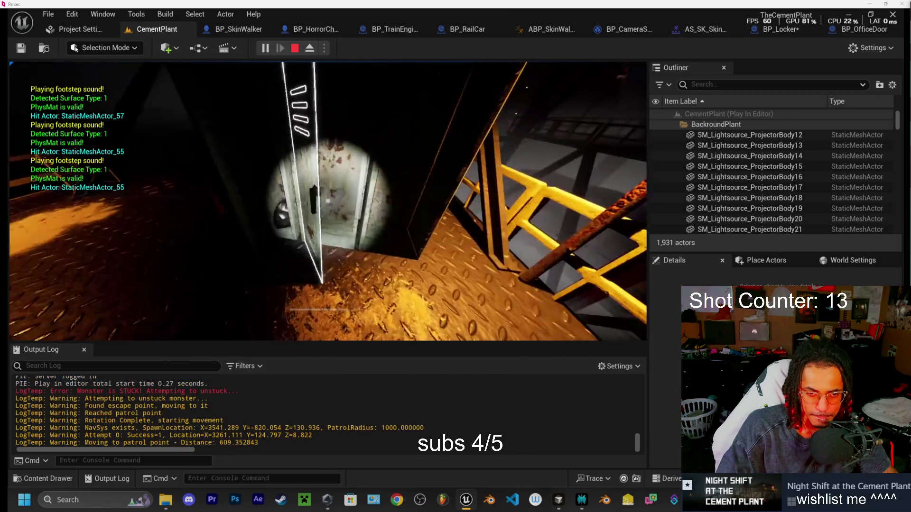
pyautogui.press('w')
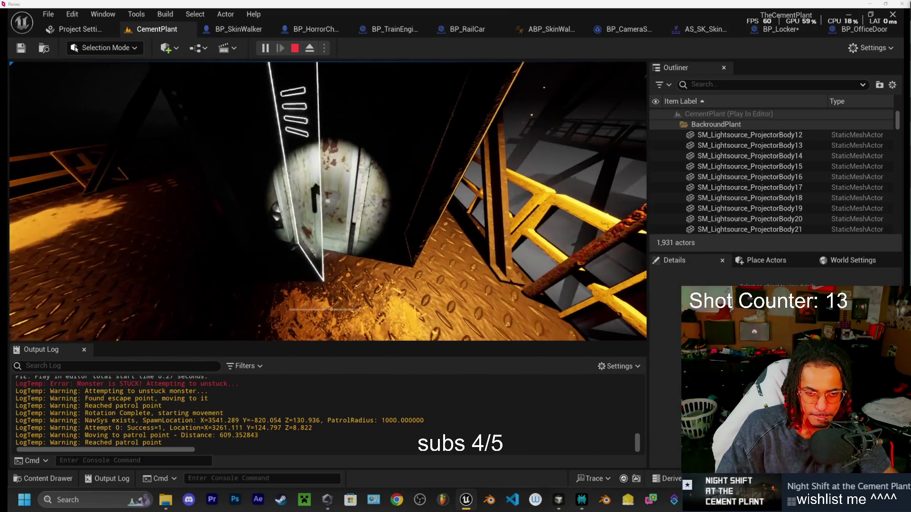
pyautogui.press('w')
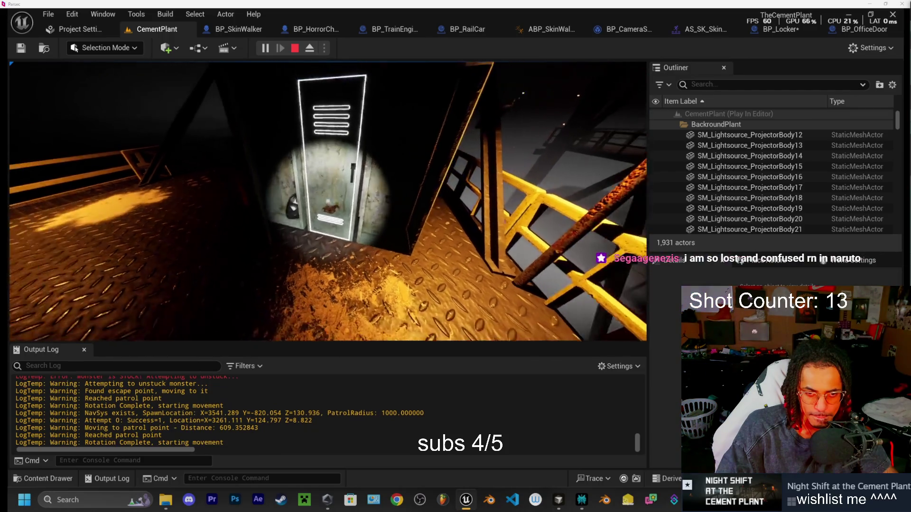
pyautogui.press('w')
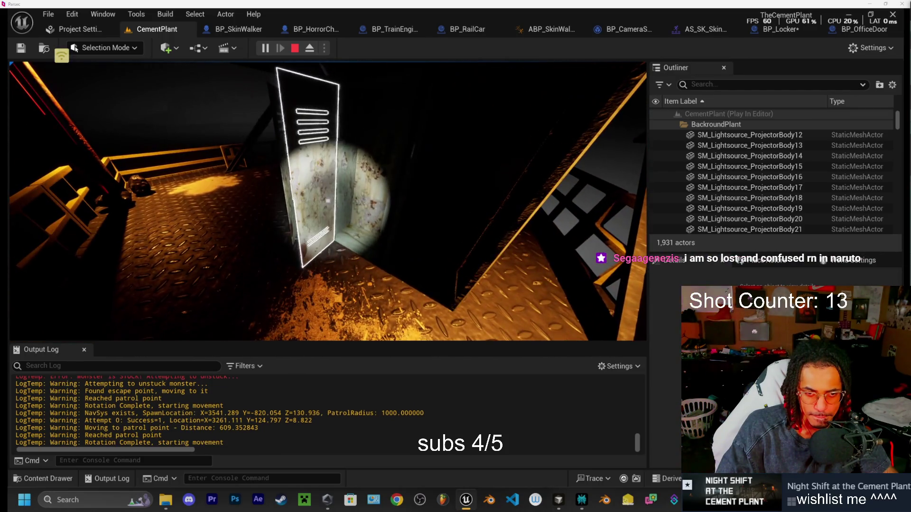
pyautogui.press('w')
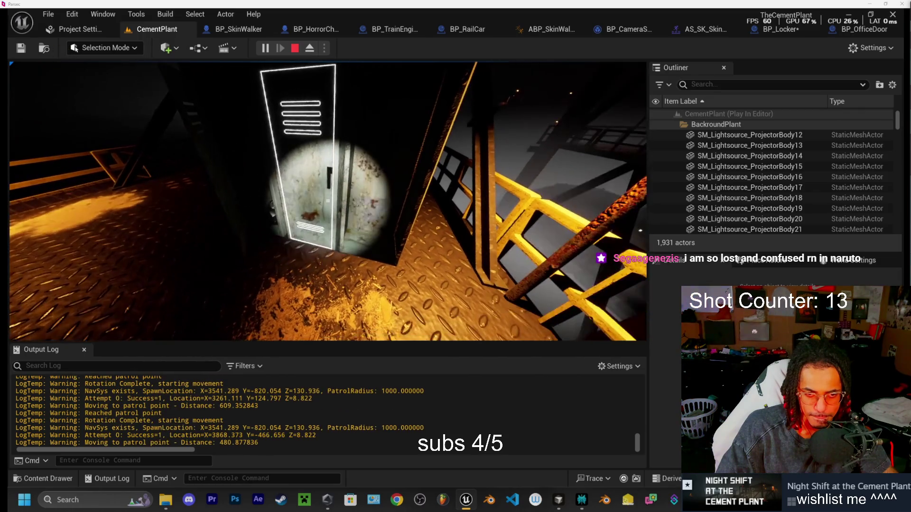
pyautogui.press('w')
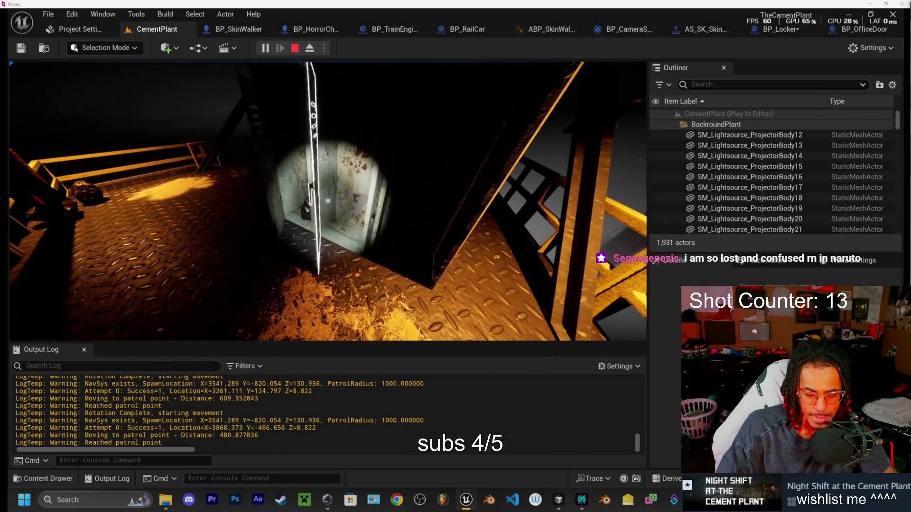
pyautogui.press('w')
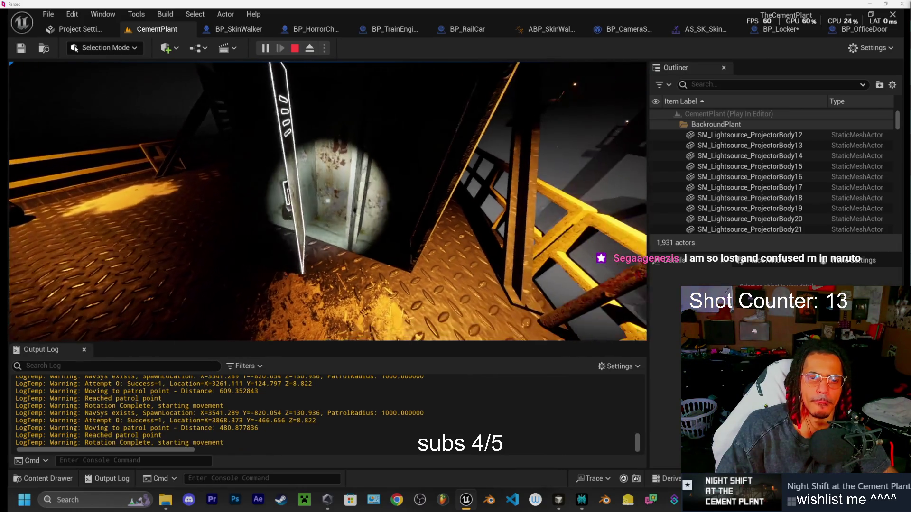
pyautogui.press('w')
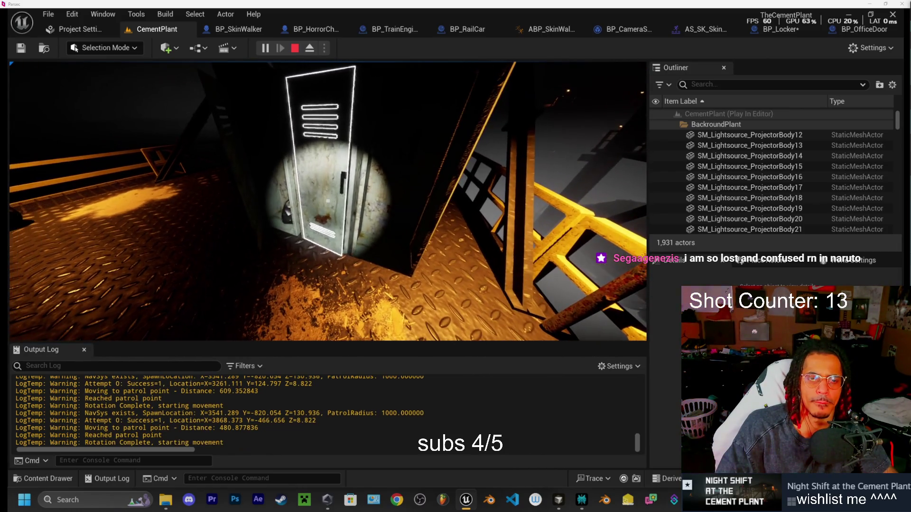
pyautogui.press('w')
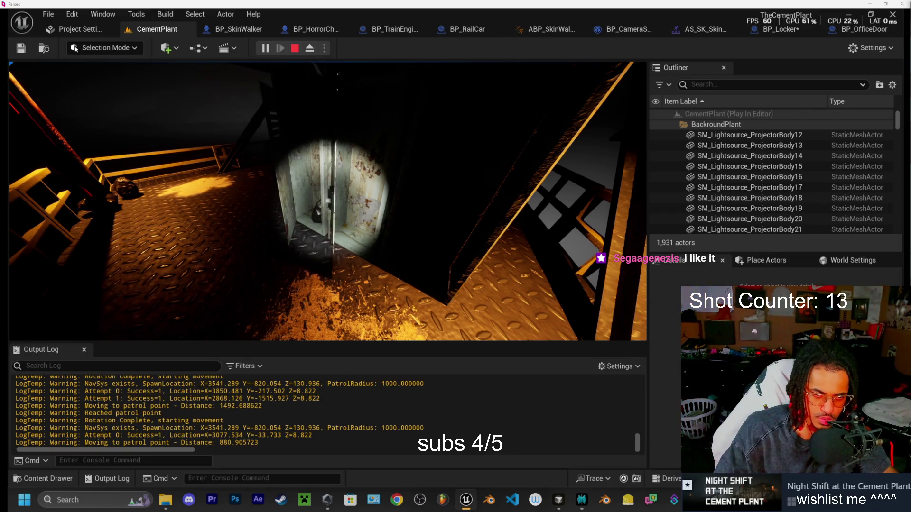
# - Open the locker door with E to hear the new sound, then stop the play session
pyautogui.moveTo(328, 201)
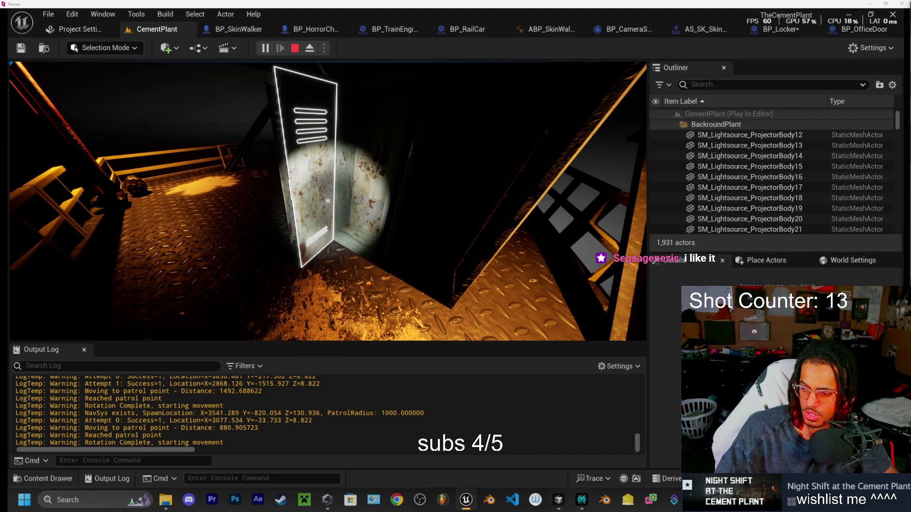
pyautogui.press('e')
pyautogui.press('Escape')
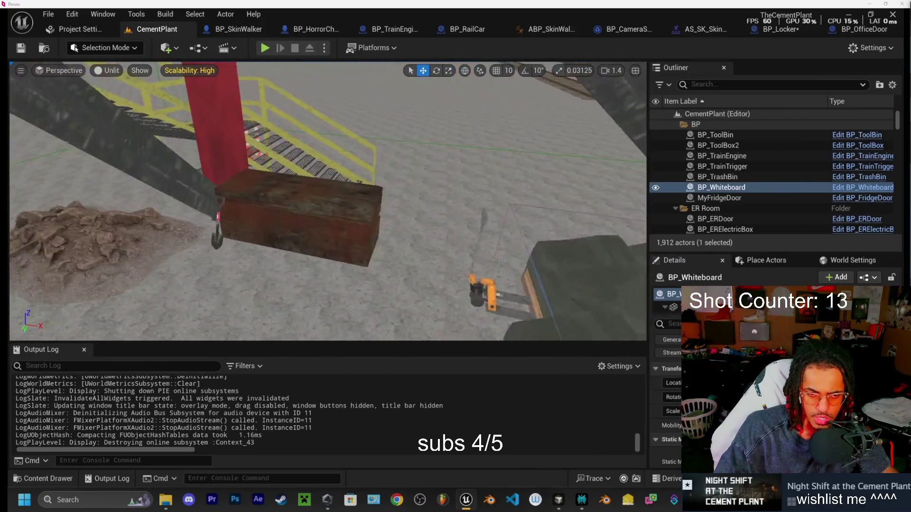
pyautogui.moveTo(562, 506)
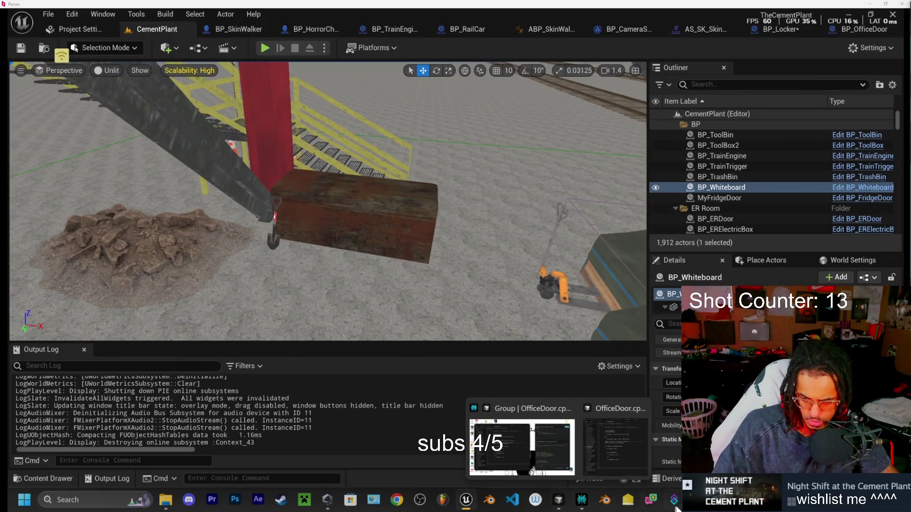
pyautogui.hotkey('alt', 'Tab')
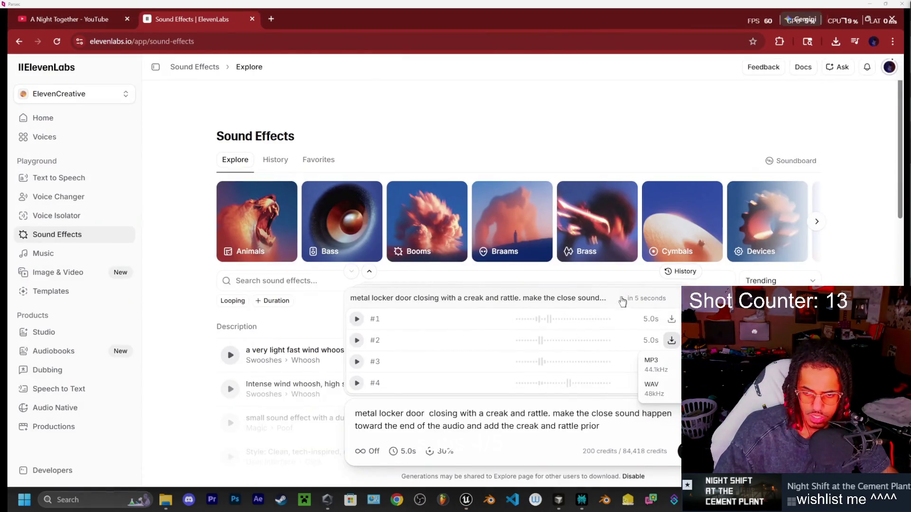
# - Open the Sound Effects history and start replacing the prompt with a heavy metal tool description
pyautogui.click(681, 271)
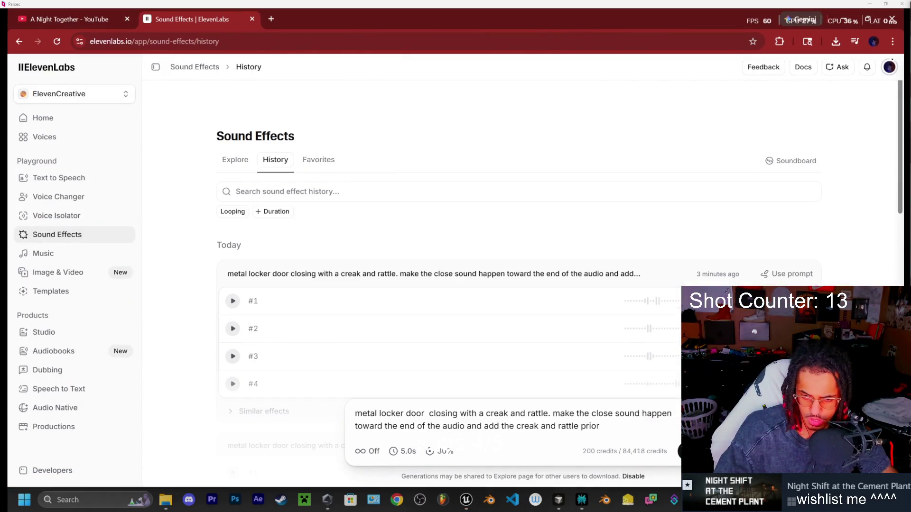
pyautogui.hotkey('ctrl', 'a')
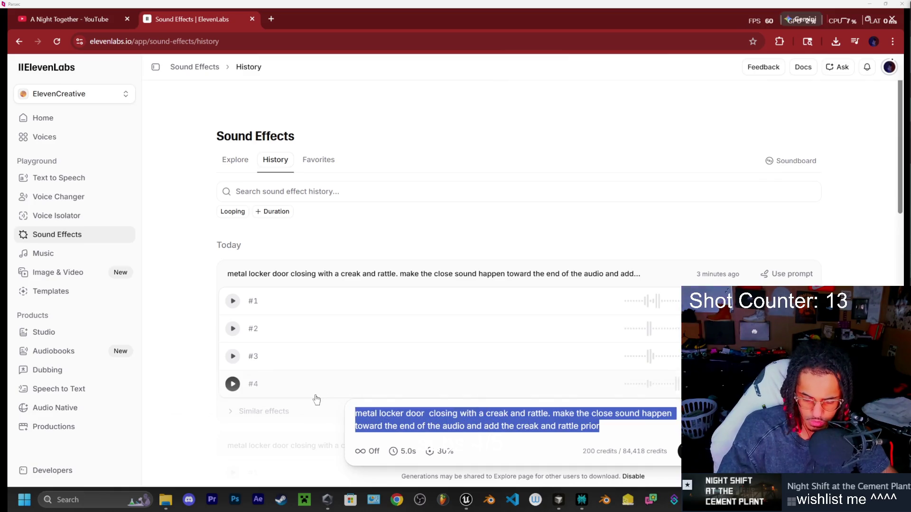
pyautogui.write('heaby')
pyautogui.press('BackSpace')
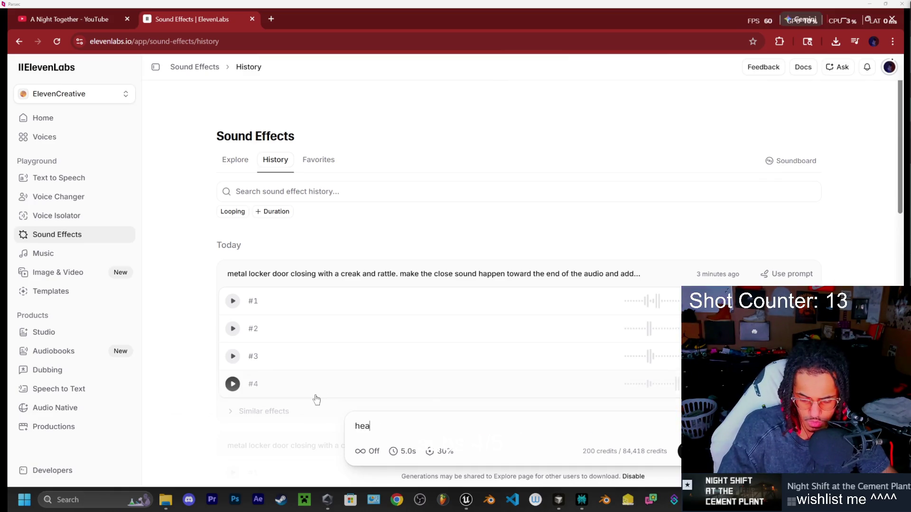
pyautogui.press('BackSpace')
pyautogui.write('y me')
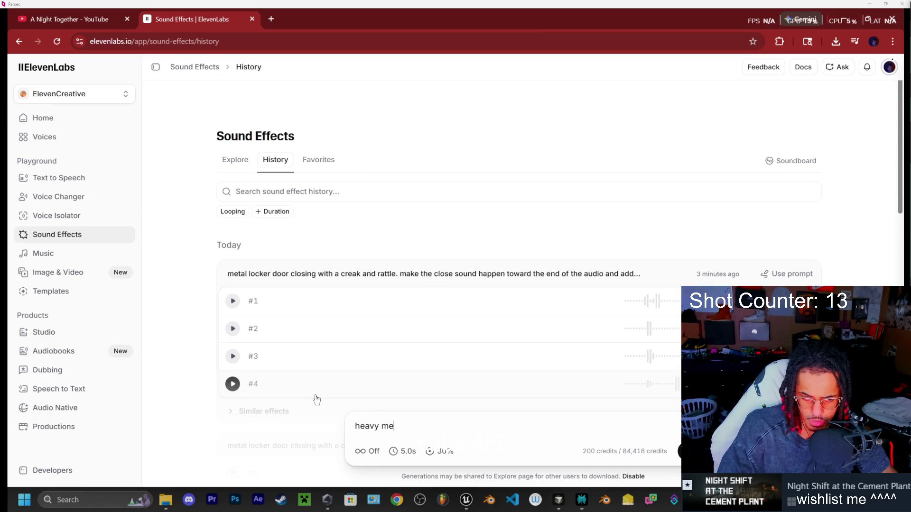
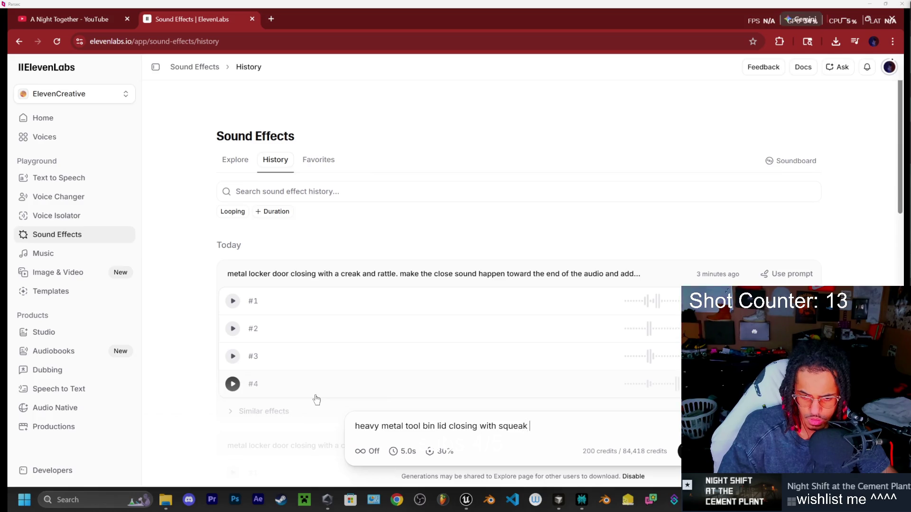
# - Trim the prompt to 'heavy metal tool bin lid closing with creak and rattle' and generate takes
pyautogui.press('BackSpace')
pyautogui.press('BackSpace')
pyautogui.press('BackSpace')
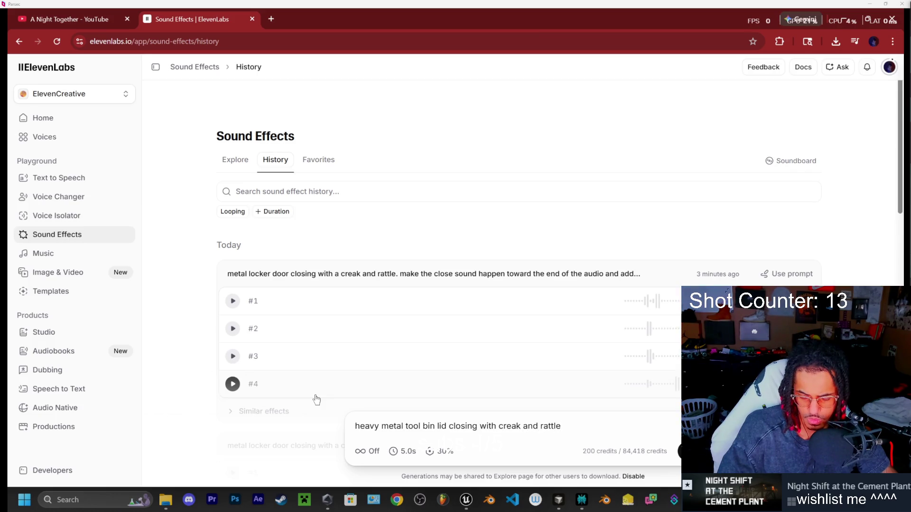
pyautogui.press('Return')
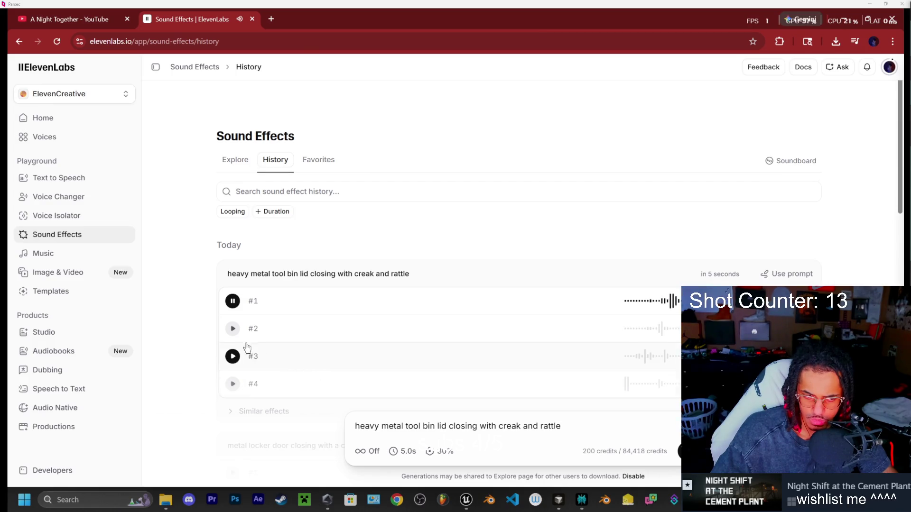
# - Preview tool bin lid takes #2–#4, download take #1 as a WAV, and return to Unreal
pyautogui.click(232, 329)
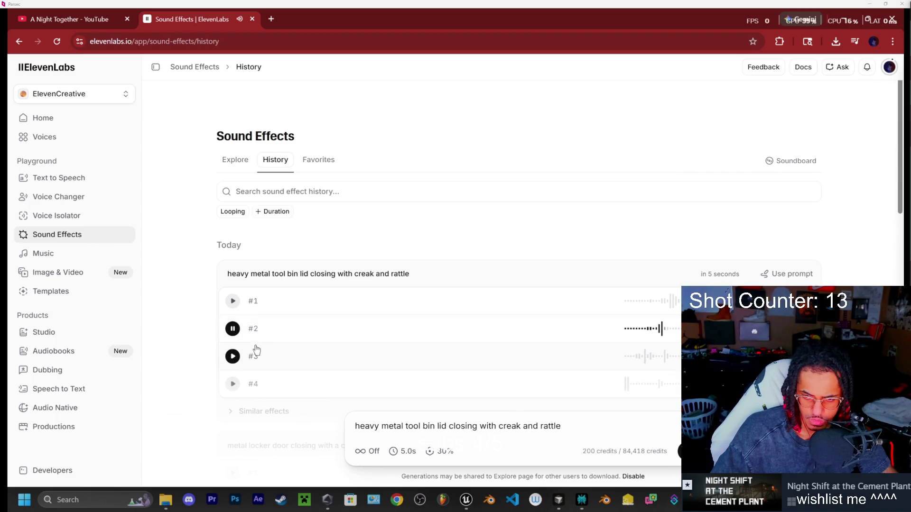
pyautogui.scroll(-1, 268, 351)
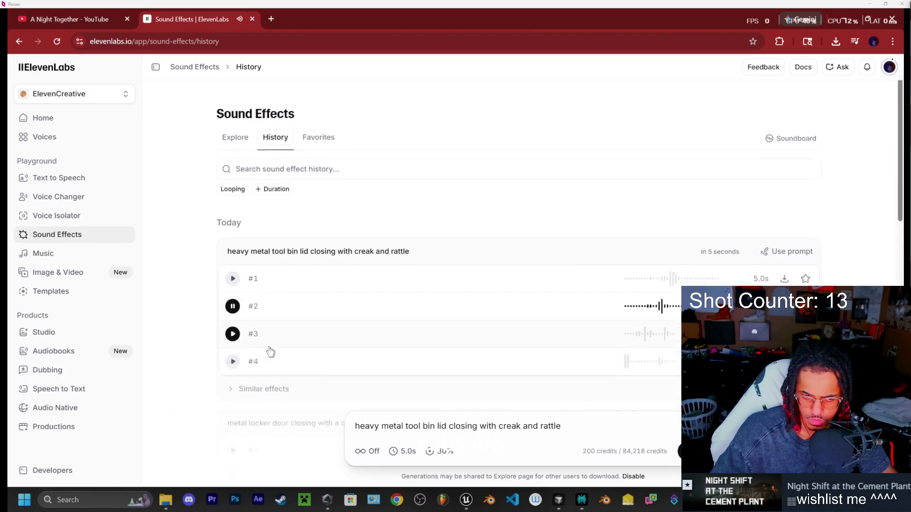
pyautogui.click(232, 303)
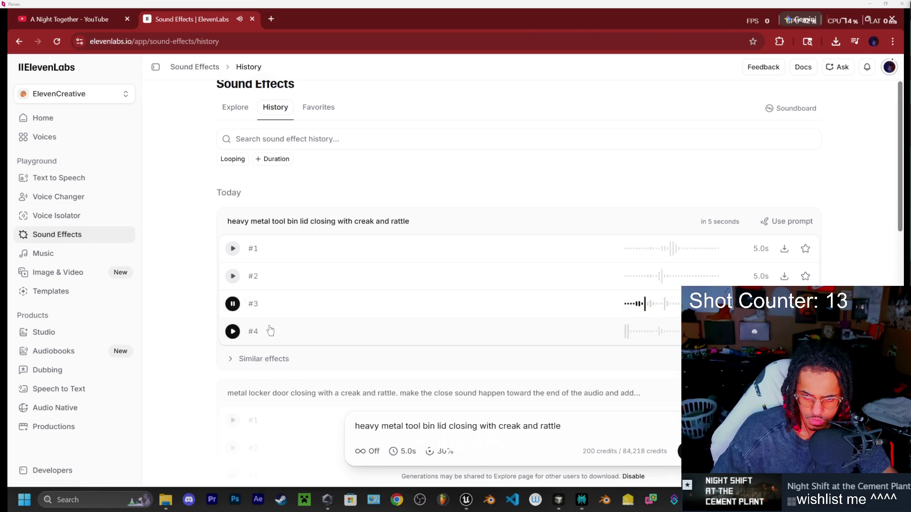
pyautogui.click(256, 333)
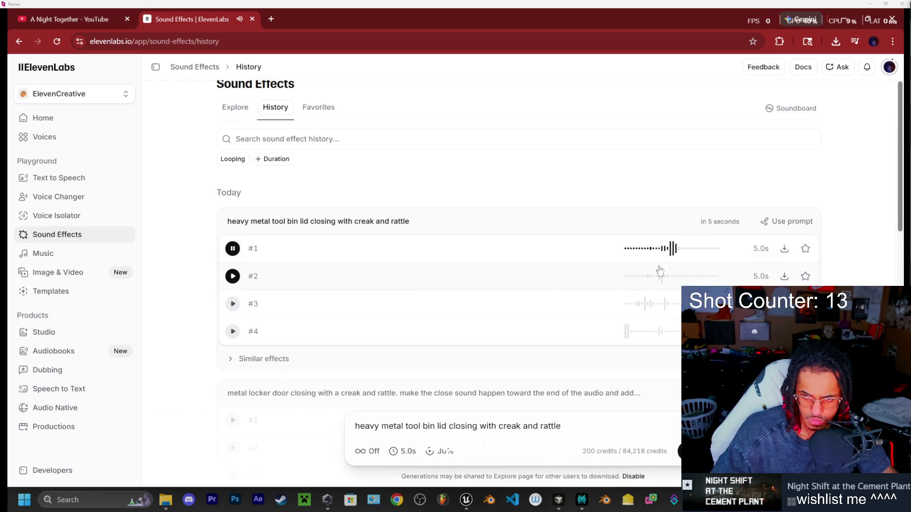
pyautogui.click(785, 253)
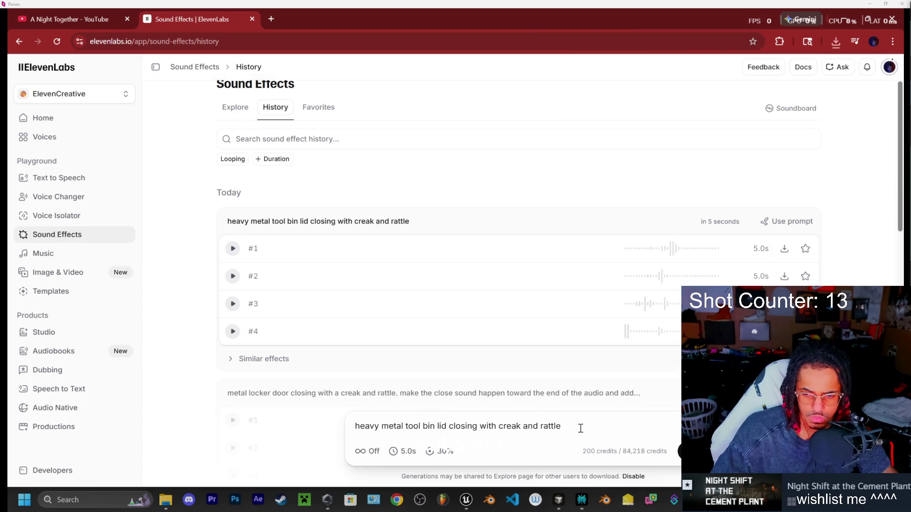
pyautogui.click(466, 499)
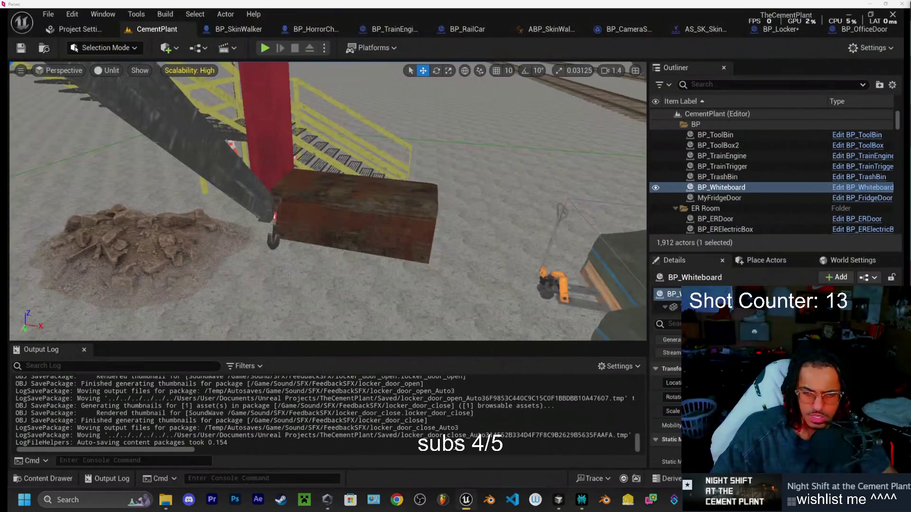
# - Playtest the level, walking to the open tool bin and picking up a tool (Tools 1/8)
pyautogui.click(265, 48)
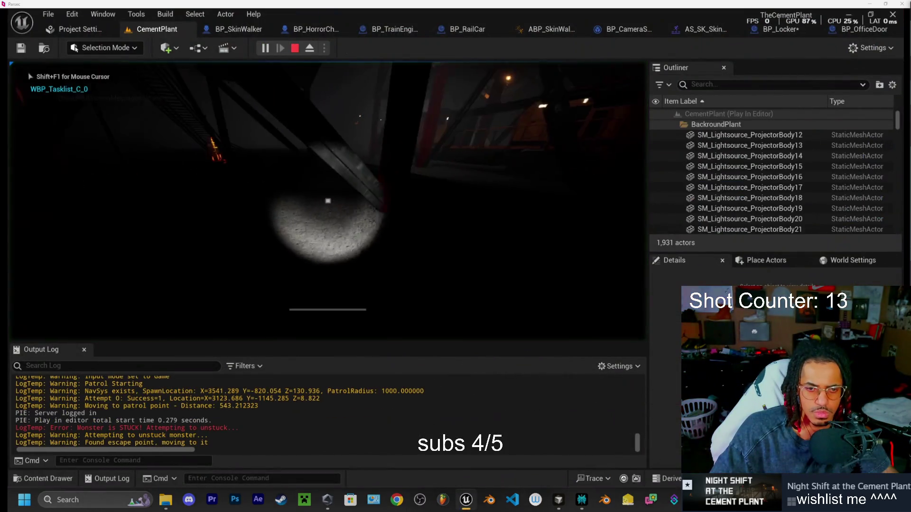
pyautogui.press('w')
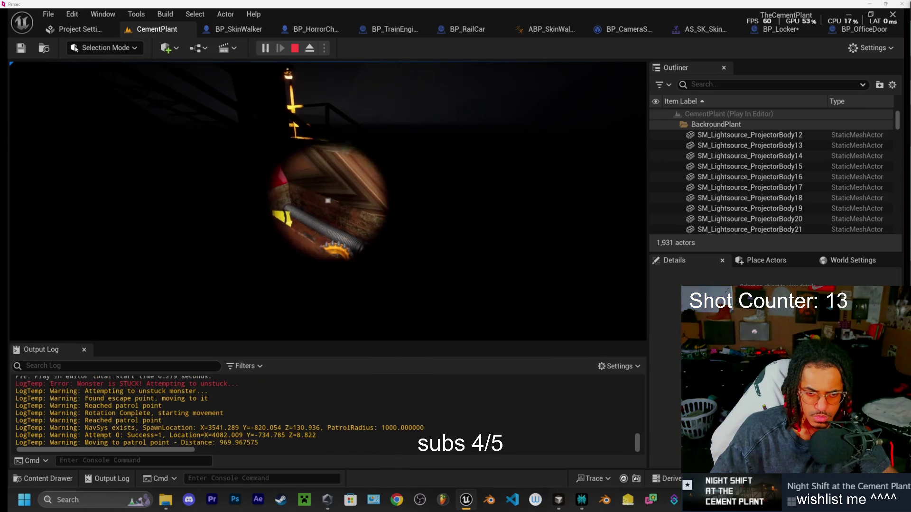
pyautogui.press('w')
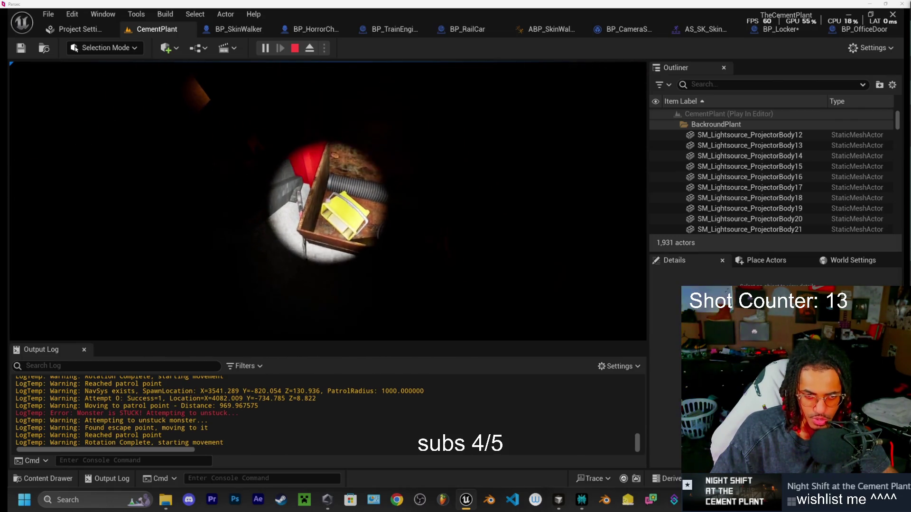
pyautogui.press('e')
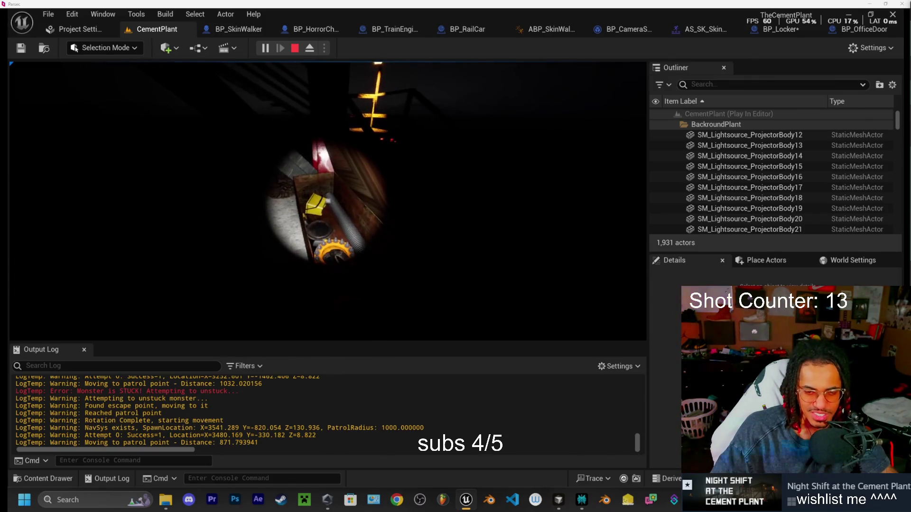
pyautogui.press('Escape')
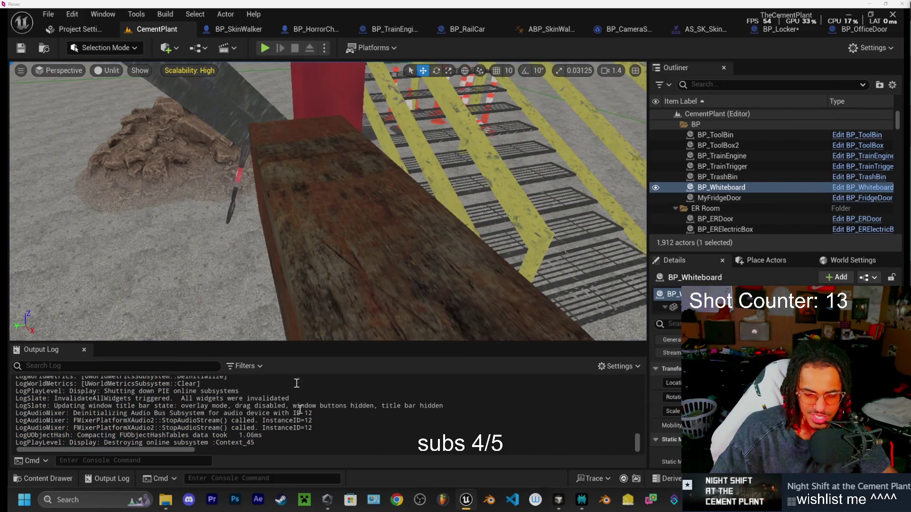
pyautogui.click(441, 506)
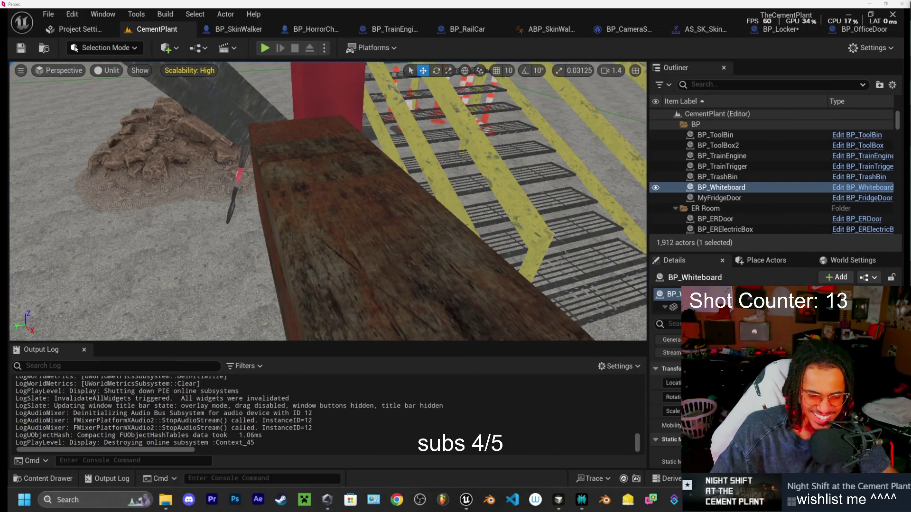
# - Drag heavy_metal_tool_bin_#1 from Downloads onto Track 1 of the Playlist and play it in song mode
pyautogui.click(165, 500)
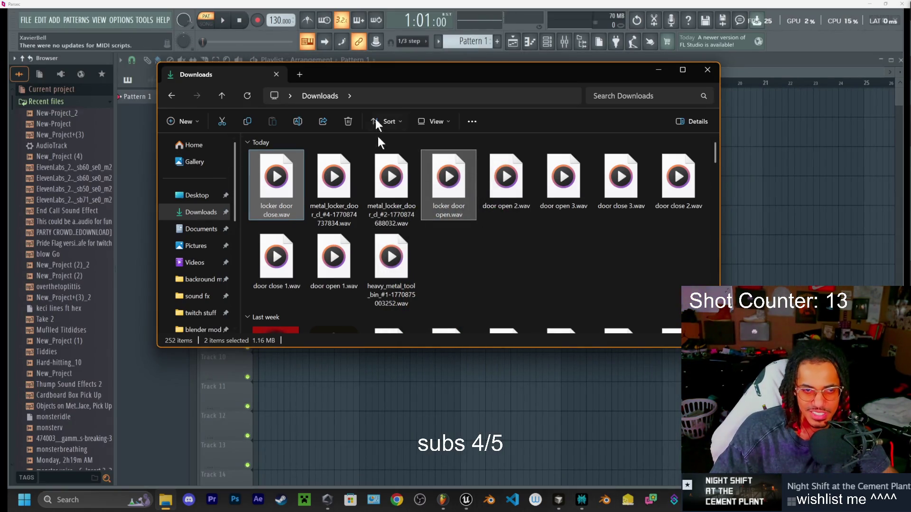
pyautogui.moveTo(276, 181)
pyautogui.mouseDown()
pyautogui.moveTo(282, 190)
pyautogui.moveTo(765, 254)
pyautogui.moveTo(815, 251)
pyautogui.moveTo(292, 103)
pyautogui.mouseUp()
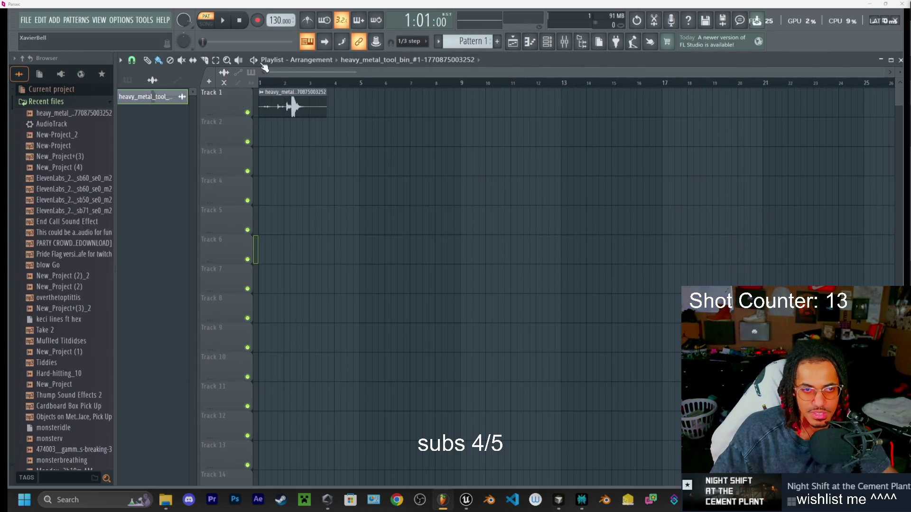
pyautogui.click(206, 27)
pyautogui.press('space')
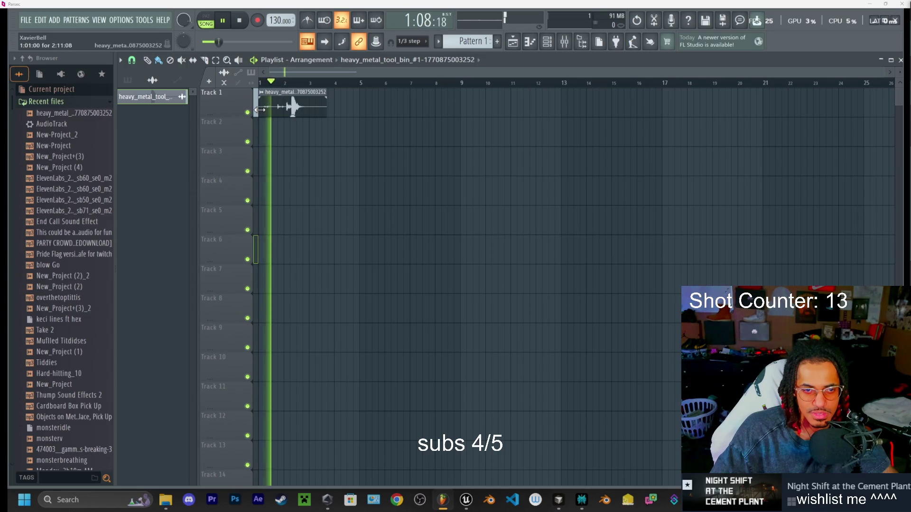
# - Trim the end of the tool bin clip shorter and preview the result
pyautogui.moveTo(258, 110)
pyautogui.mouseDown()
pyautogui.moveTo(291, 102)
pyautogui.moveTo(279, 106)
pyautogui.moveTo(263, 83)
pyautogui.moveTo(275, 102)
pyautogui.moveTo(260, 122)
pyautogui.moveTo(270, 106)
pyautogui.moveTo(261, 114)
pyautogui.moveTo(260, 102)
pyautogui.moveTo(268, 125)
pyautogui.moveTo(262, 108)
pyautogui.mouseUp()
pyautogui.press('space')
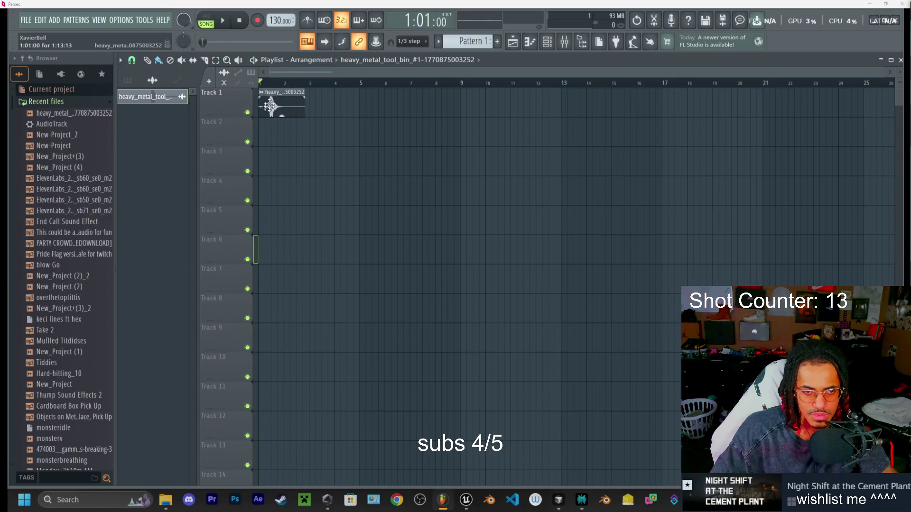
pyautogui.press('space')
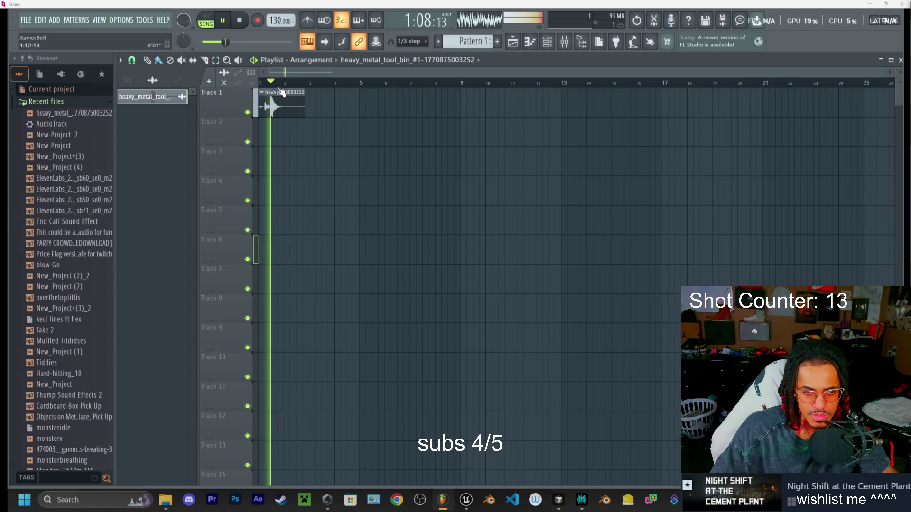
pyautogui.press('space')
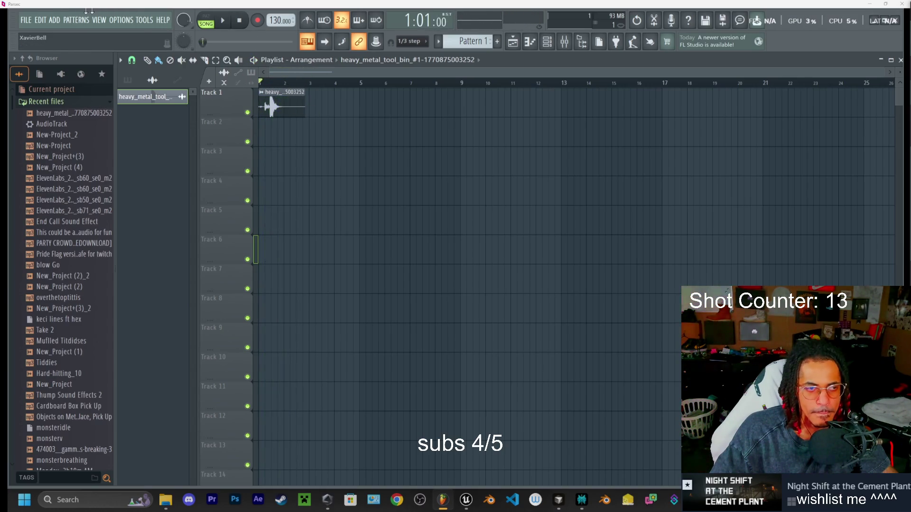
pyautogui.hotkey('alt', 'f')
pyautogui.moveTo(305, 110)
pyautogui.mouseDown()
pyautogui.moveTo(354, 109)
pyautogui.moveTo(296, 110)
pyautogui.mouseUp()
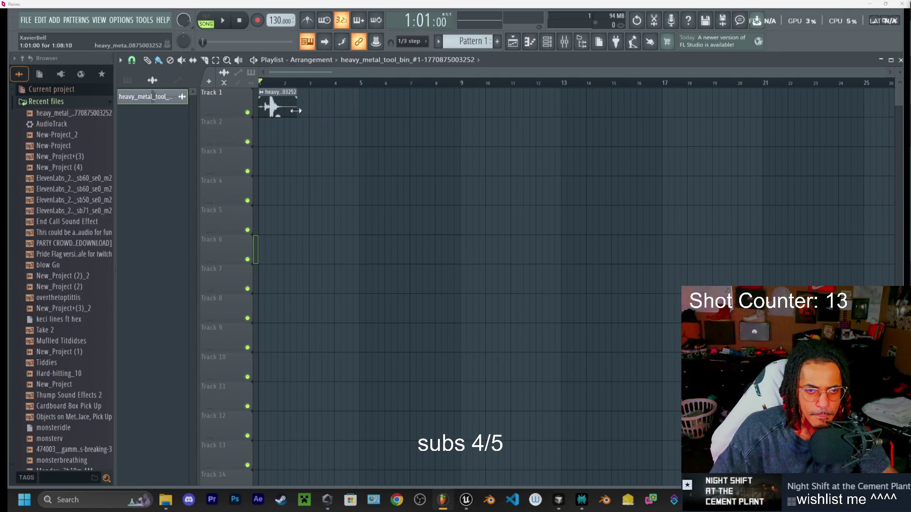
pyautogui.click(27, 20)
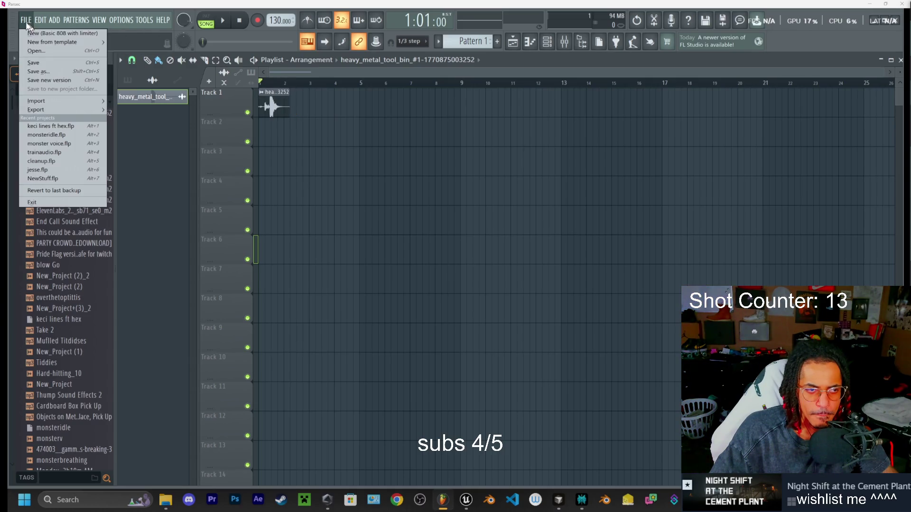
# - Export the song as a WAV named 'tool bin close' into Downloads
pyautogui.moveTo(36, 112)
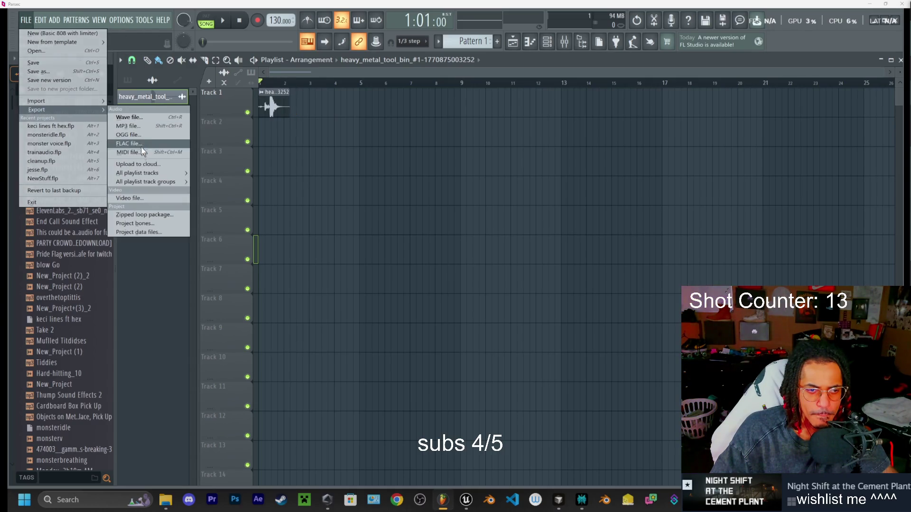
pyautogui.click(131, 119)
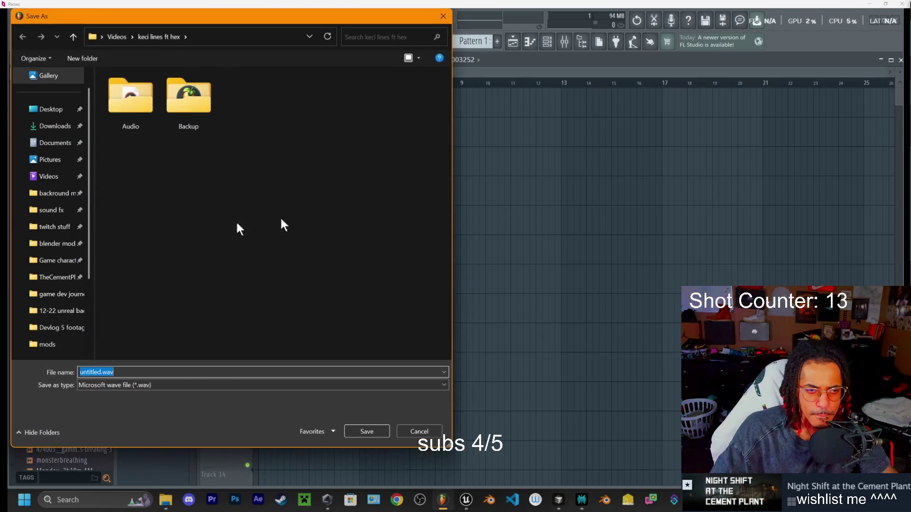
pyautogui.click(54, 126)
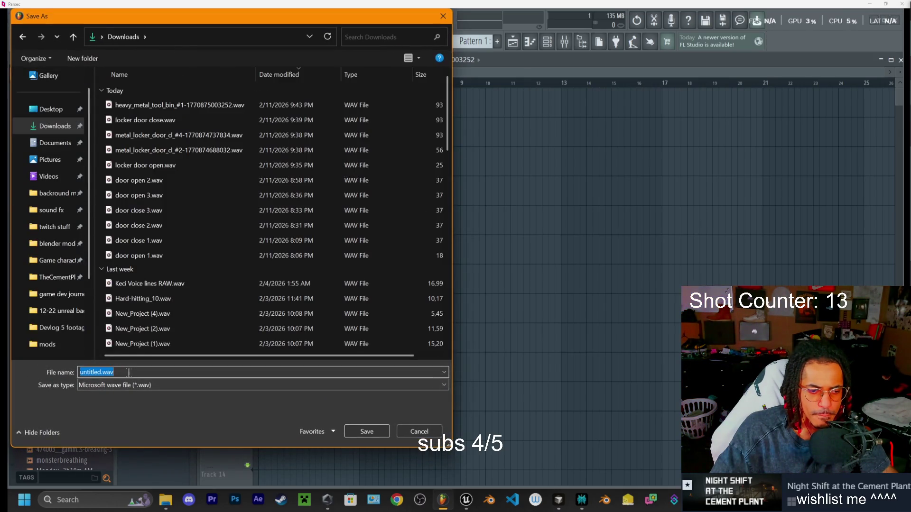
pyautogui.write('tool ')
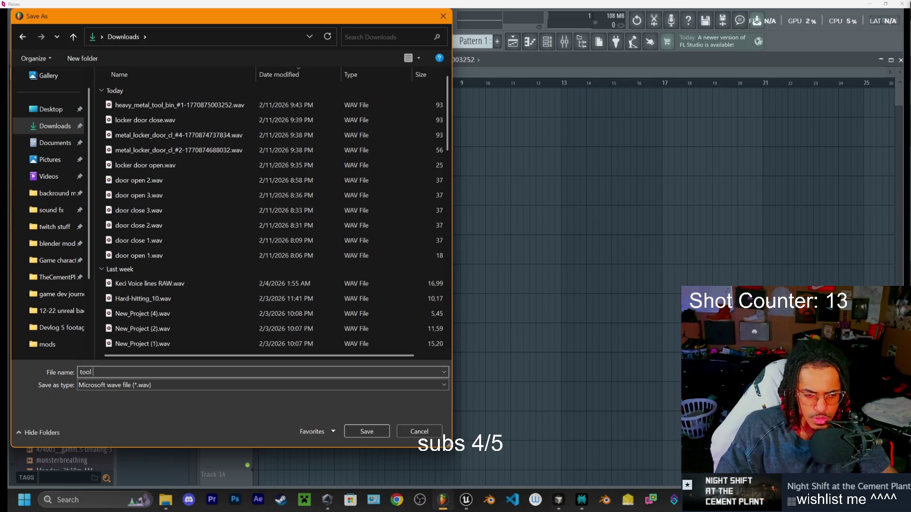
pyautogui.write('bin close')
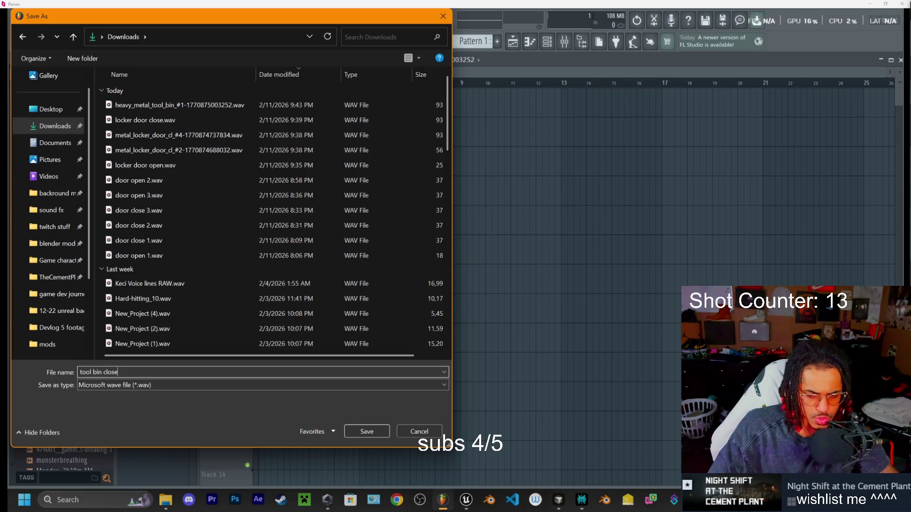
pyautogui.click(368, 431)
pyautogui.click(534, 395)
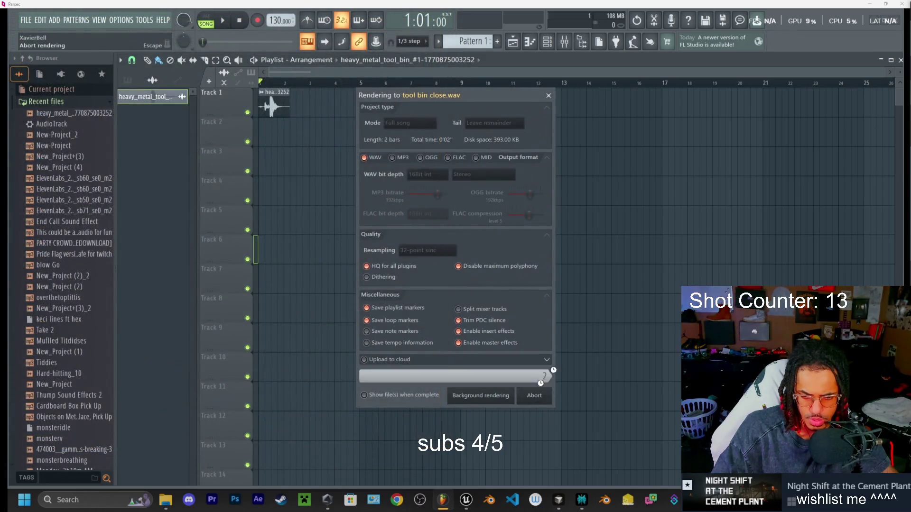
# - Close FL Studio without saving the project
pyautogui.click(895, 24)
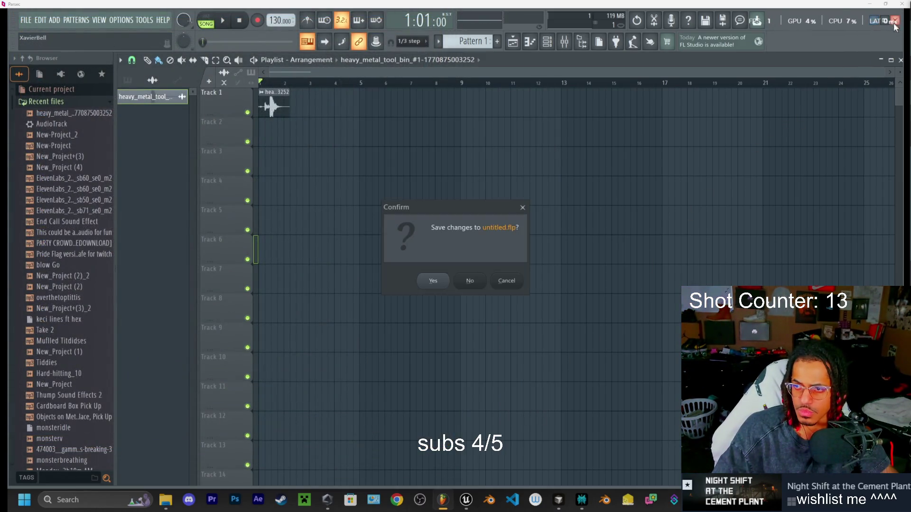
pyautogui.click(480, 282)
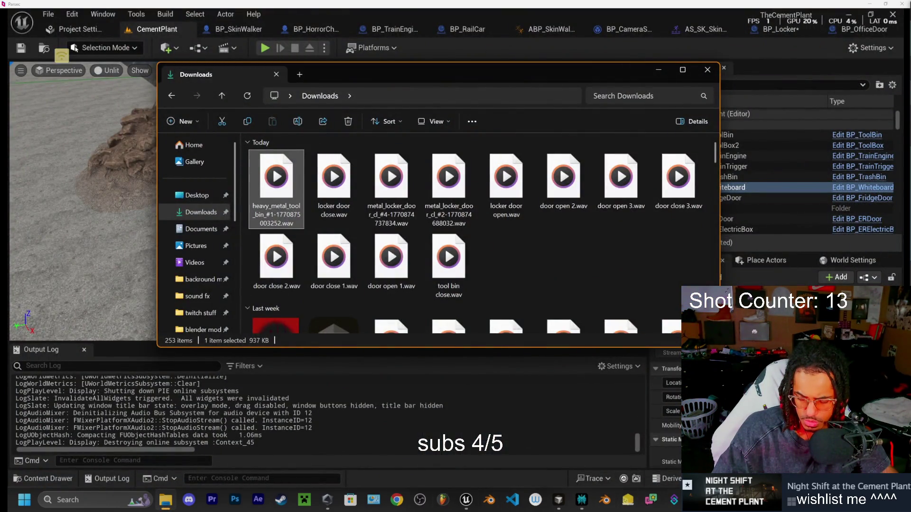
pyautogui.moveTo(580, 506)
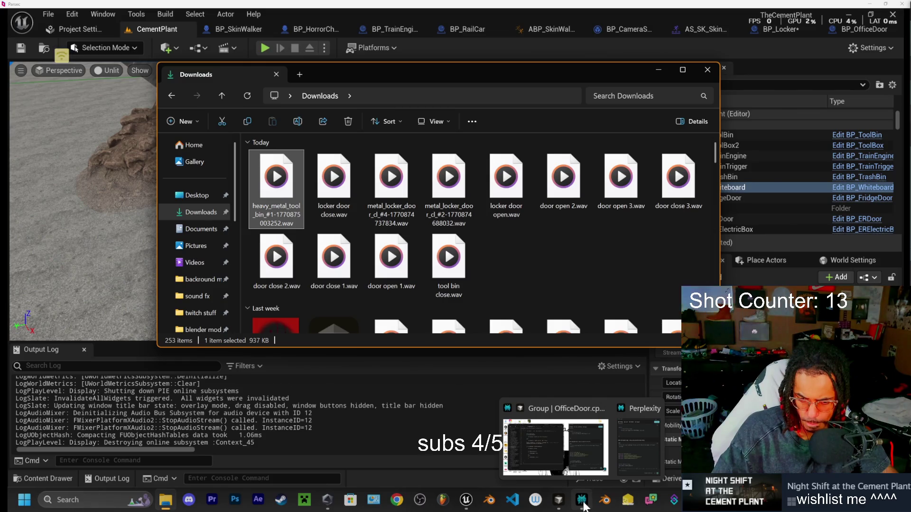
# - Set the duration to 2.0s, regenerate the lid closing sound, and preview takes #2 and #3
pyautogui.click(397, 499)
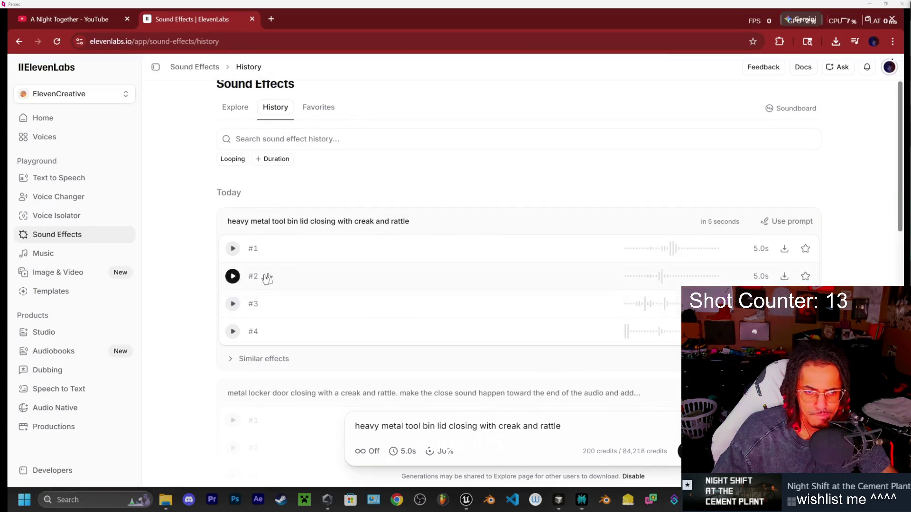
pyautogui.click(395, 449)
pyautogui.moveTo(369, 428); pyautogui.dragTo(361, 433)
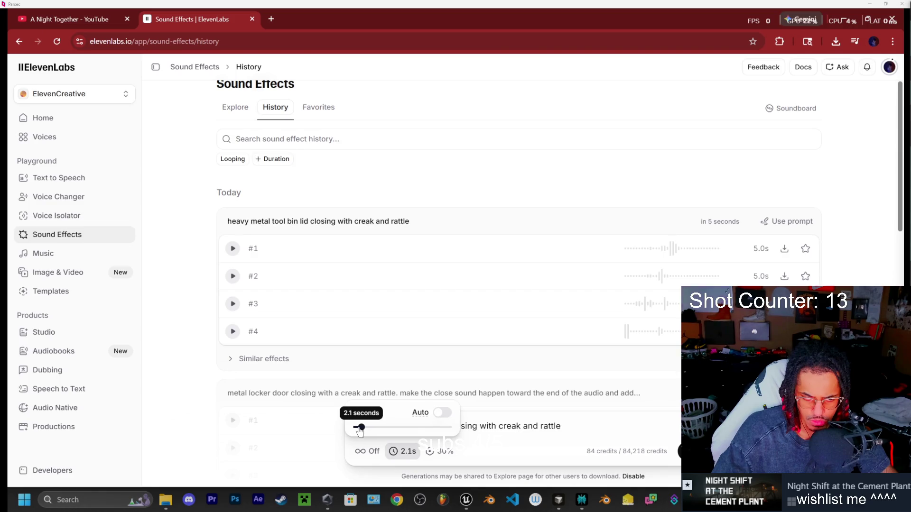
pyautogui.click(579, 445)
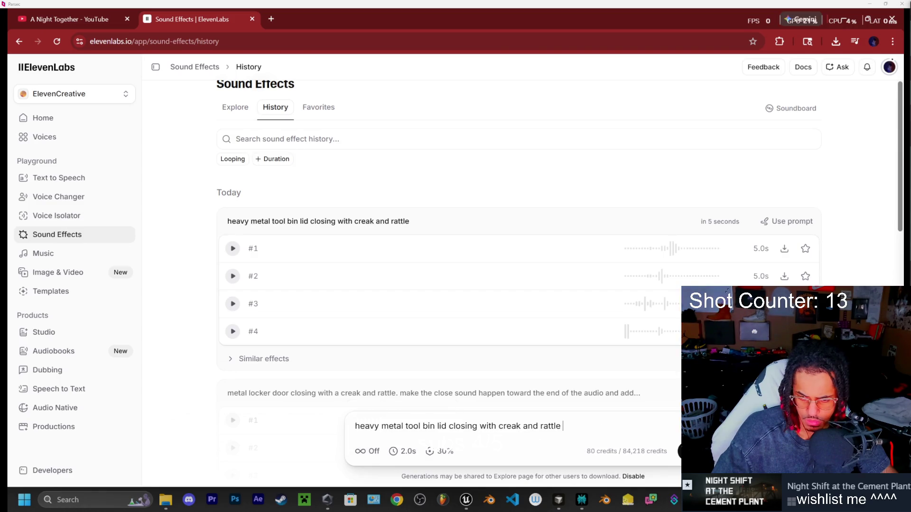
pyautogui.press('Return')
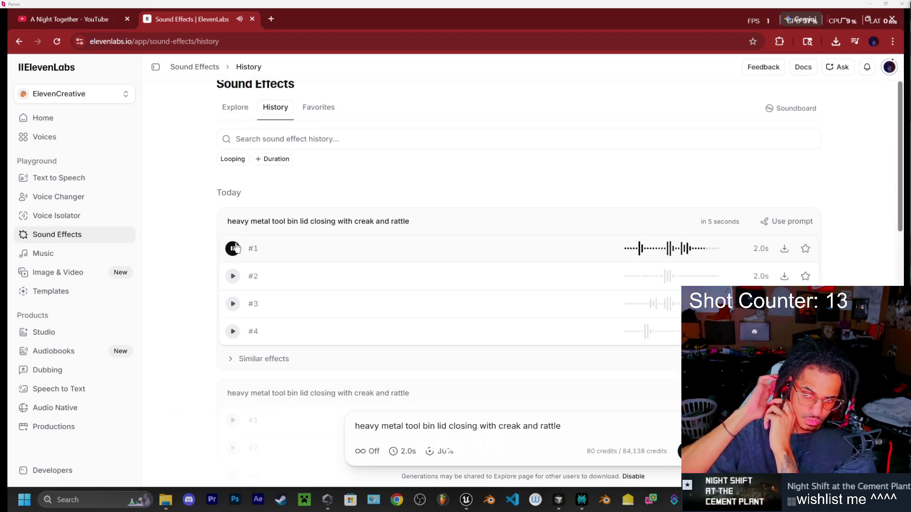
pyautogui.click(233, 277)
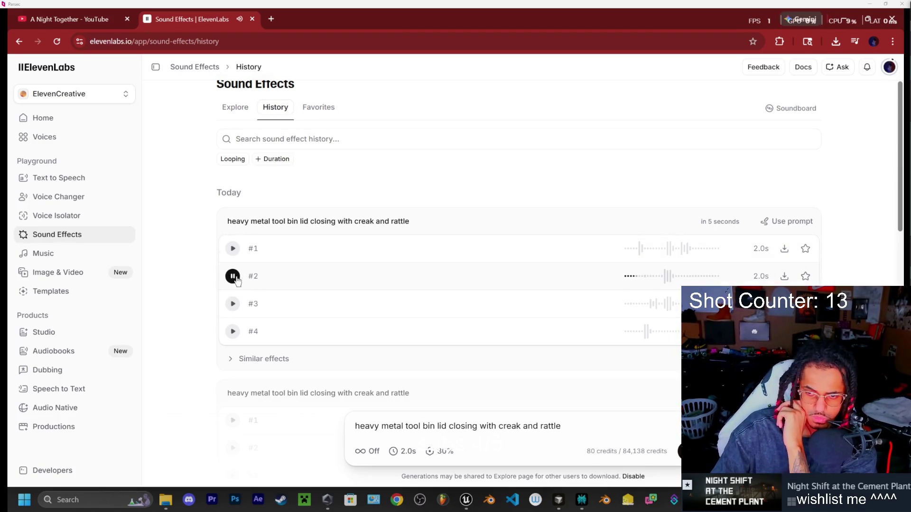
pyautogui.click(233, 304)
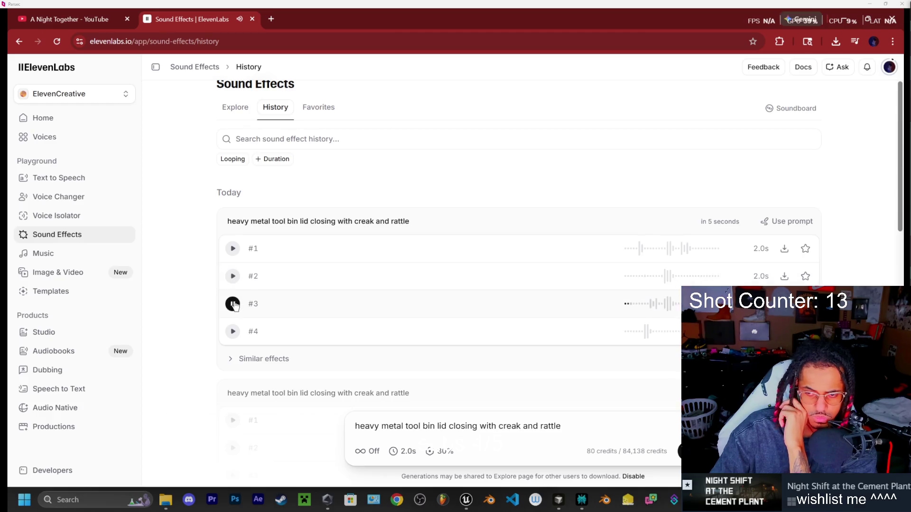
# - After hearing closing take #4, change 'closing' to 'opening' in the prompt and generate
pyautogui.click(233, 332)
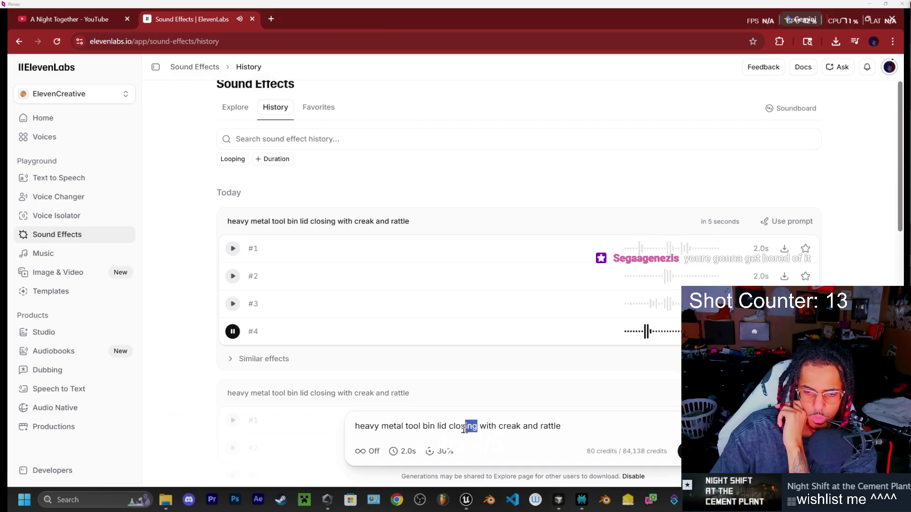
pyautogui.moveTo(464, 429); pyautogui.dragTo(451, 427)
pyautogui.write('open')
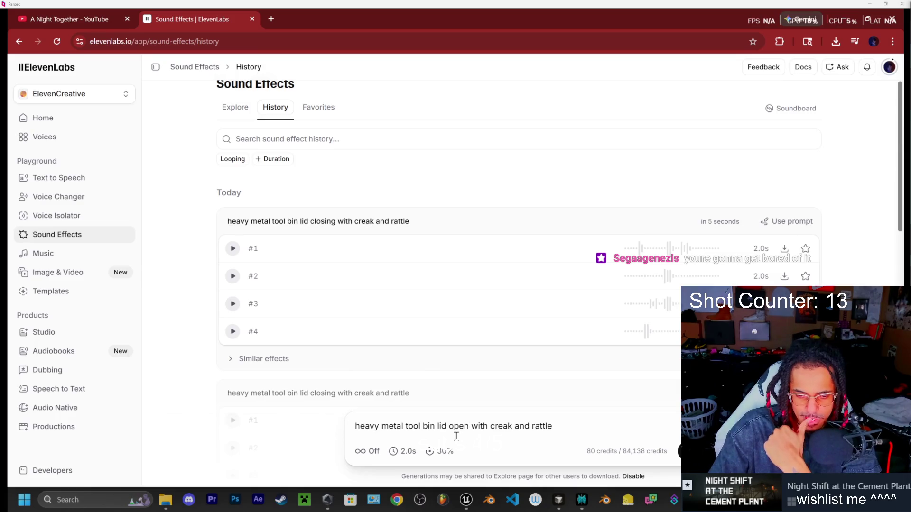
pyautogui.write('ing')
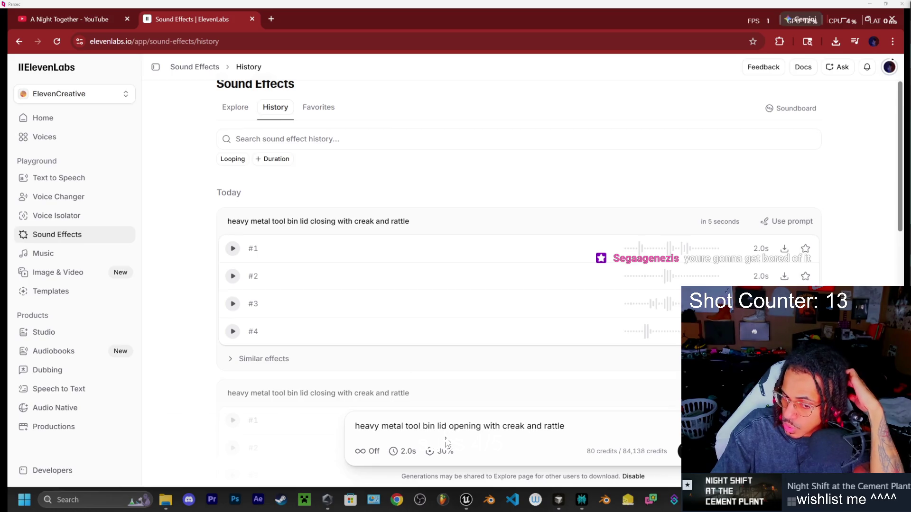
pyautogui.click(678, 452)
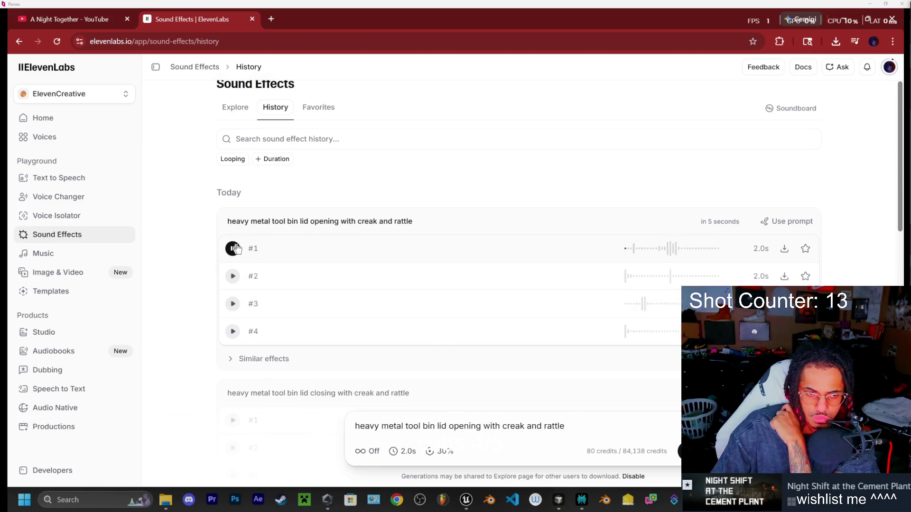
# - Preview opening takes #2–#4, then delete 'rattle' from the prompt and regenerate
pyautogui.click(238, 279)
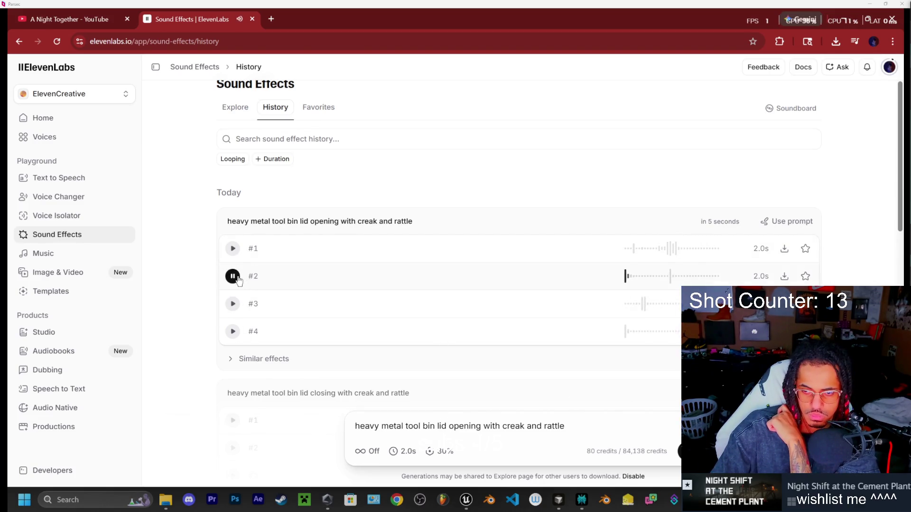
pyautogui.click(232, 305)
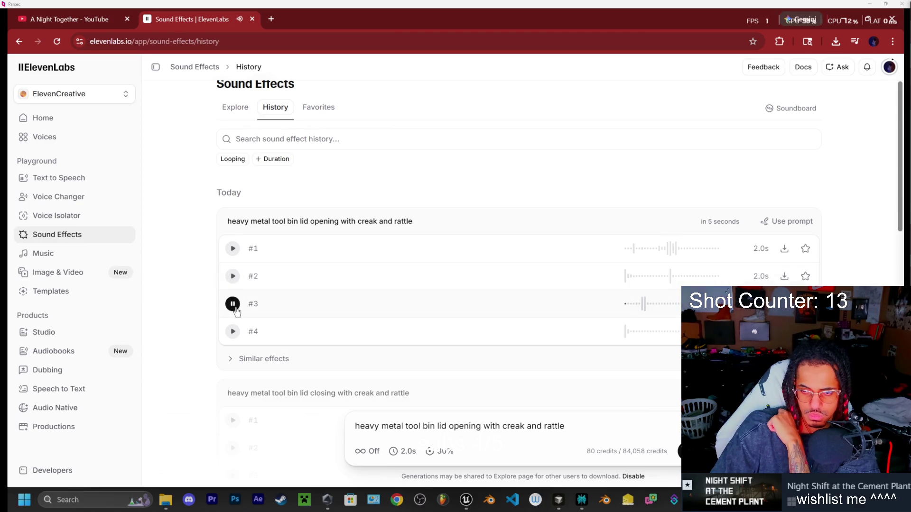
pyautogui.click(234, 332)
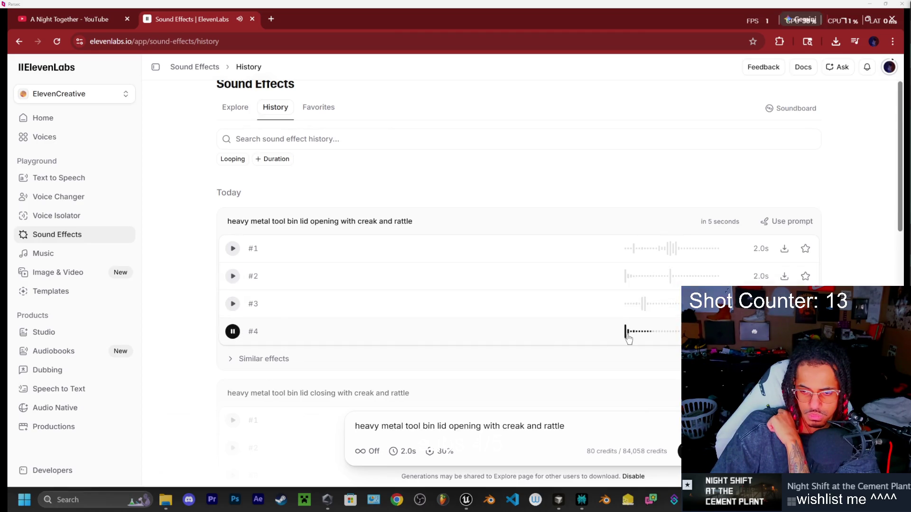
pyautogui.moveTo(564, 427); pyautogui.dragTo(547, 427)
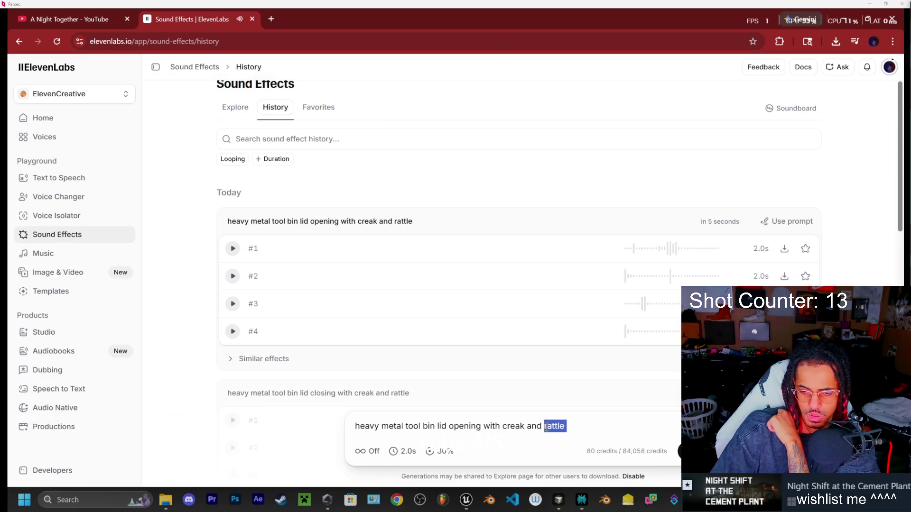
pyautogui.press('BackSpace')
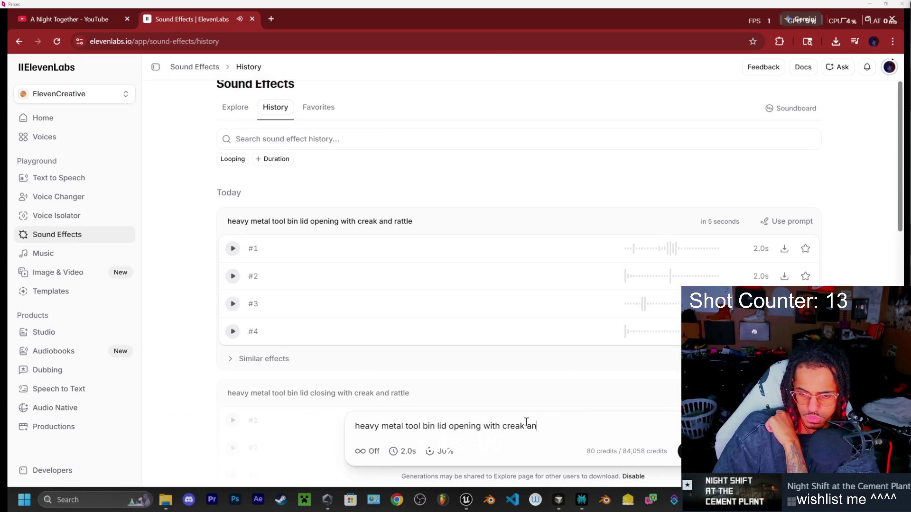
pyautogui.click(673, 460)
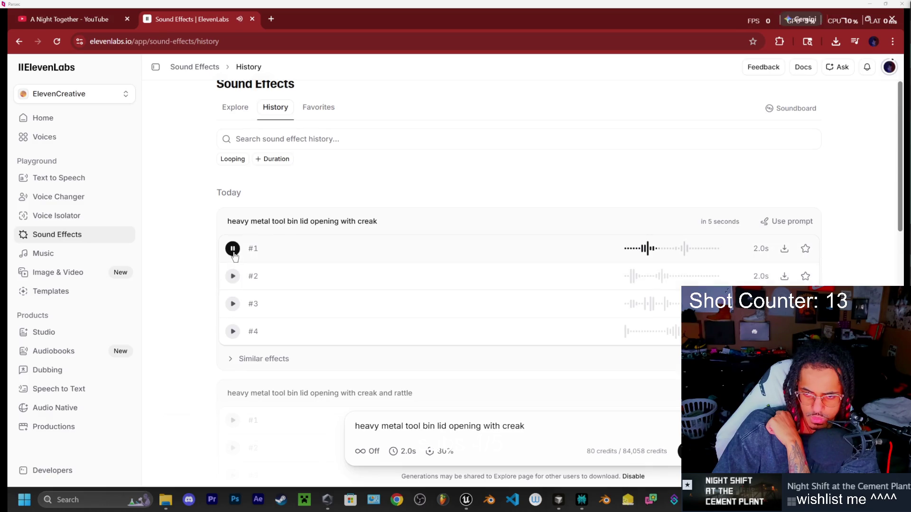
# - Preview the no-rattle lid opening takes #2, #3 and #4
pyautogui.click(232, 276)
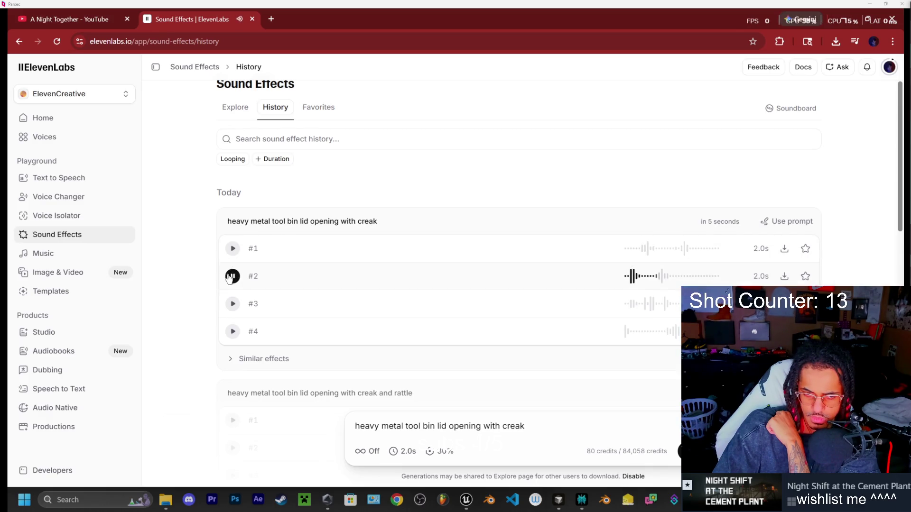
pyautogui.click(232, 306)
pyautogui.click(232, 331)
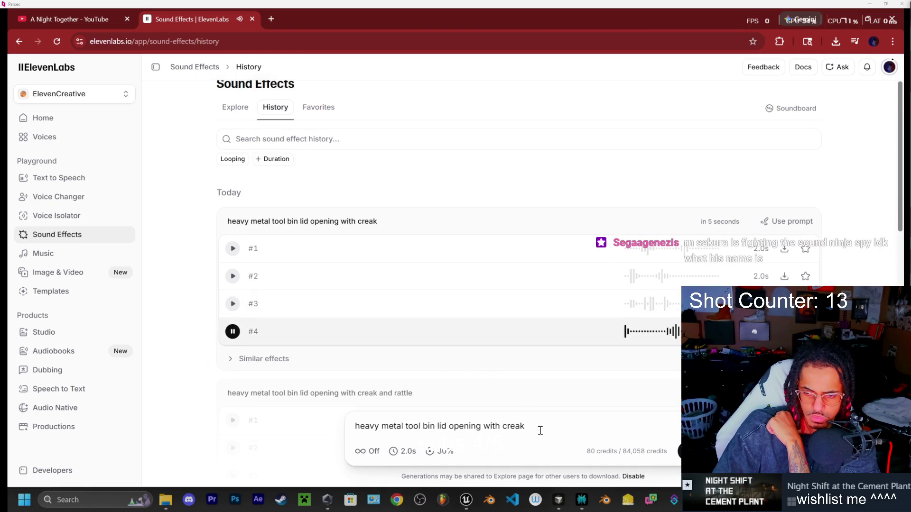
# - Replace 'opening with creak' in the prompt with 'screech'
pyautogui.moveTo(535, 427); pyautogui.dragTo(502, 426)
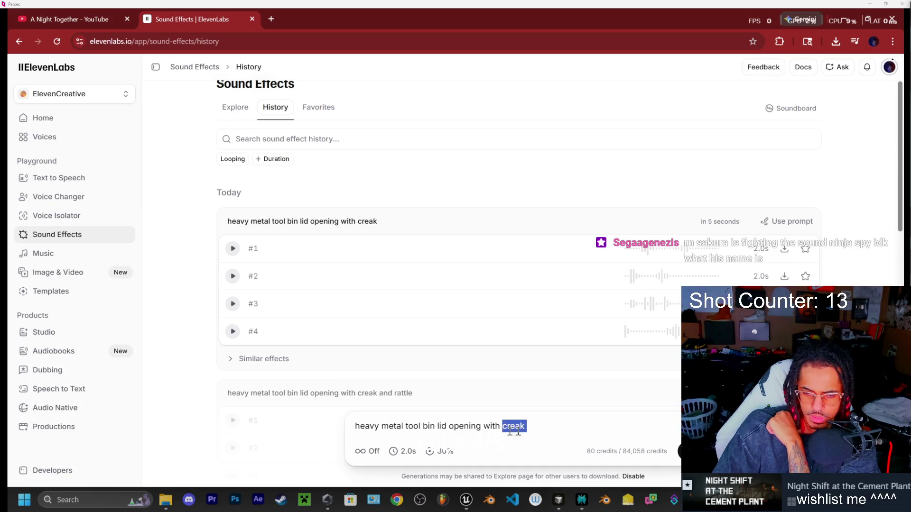
pyautogui.click(534, 426)
pyautogui.moveTo(534, 425)
pyautogui.mouseDown()
pyautogui.moveTo(442, 430)
pyautogui.moveTo(453, 431)
pyautogui.mouseUp()
pyautogui.write('s')
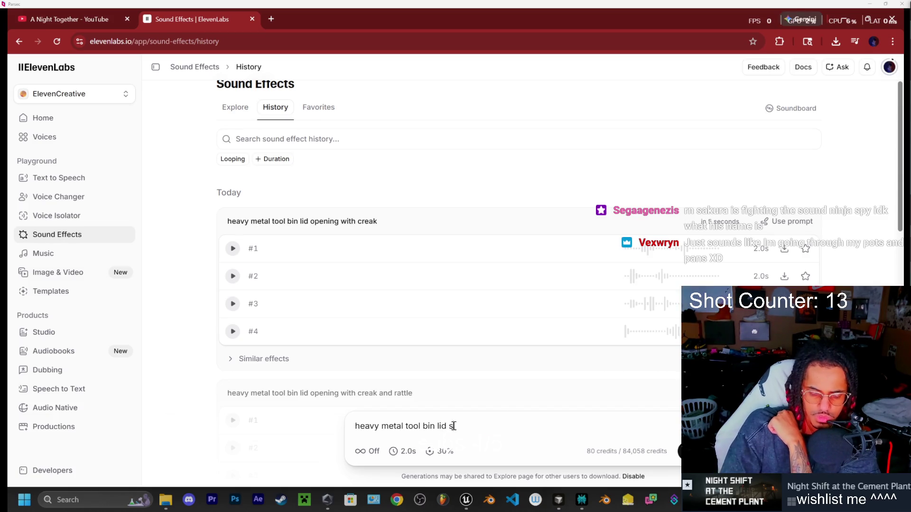
pyautogui.write('creech')
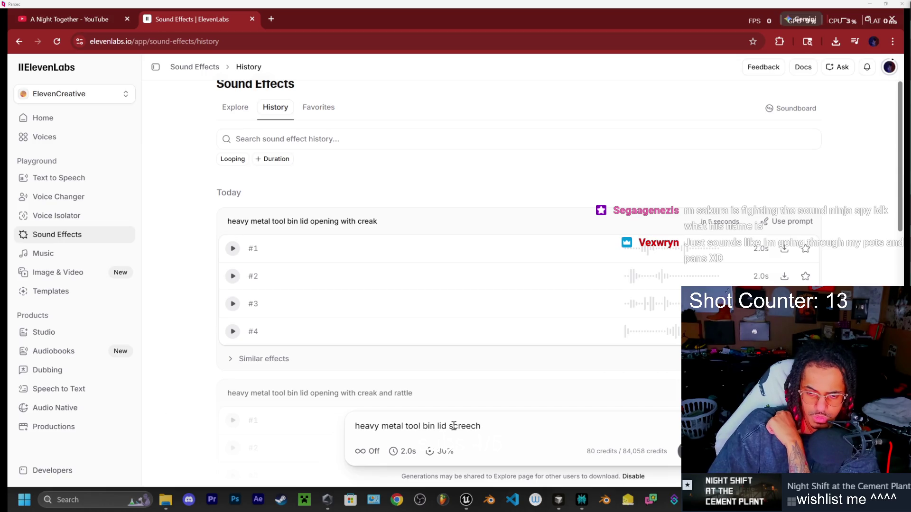
# - Generate 'heavy metal tool bin lid screech' takes, dismiss the rate warning, and preview takes #1, #3, #4
pyautogui.press('Return')
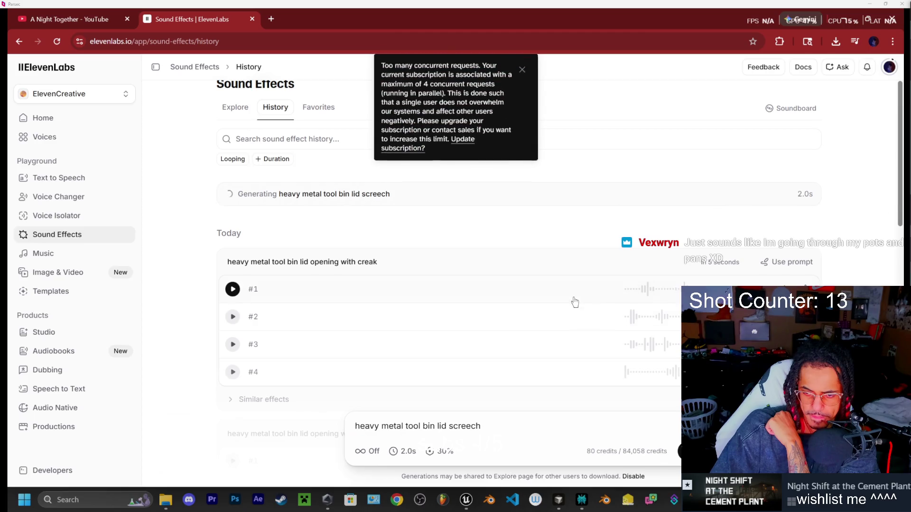
pyautogui.click(522, 81)
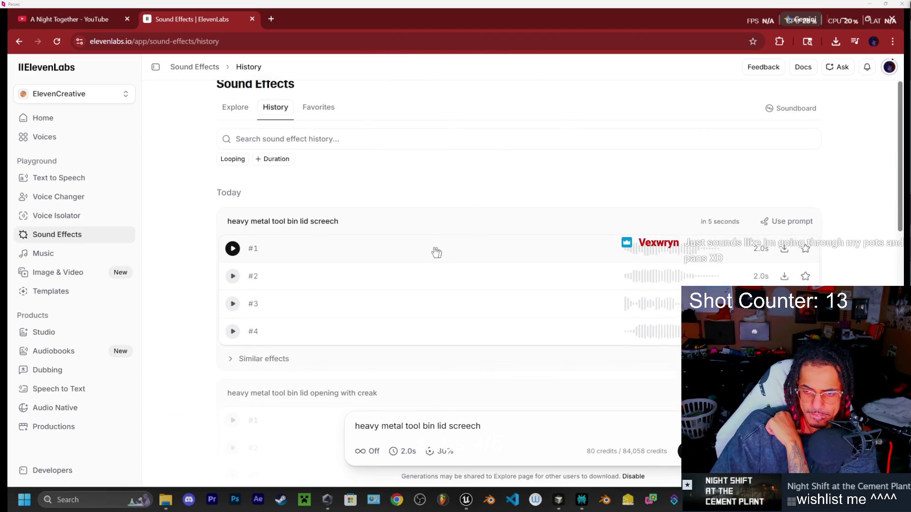
pyautogui.click(232, 249)
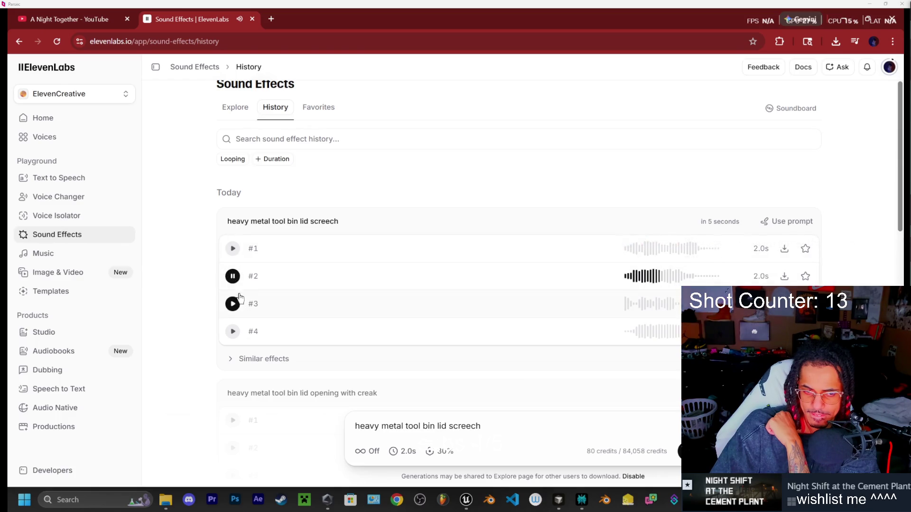
pyautogui.click(233, 306)
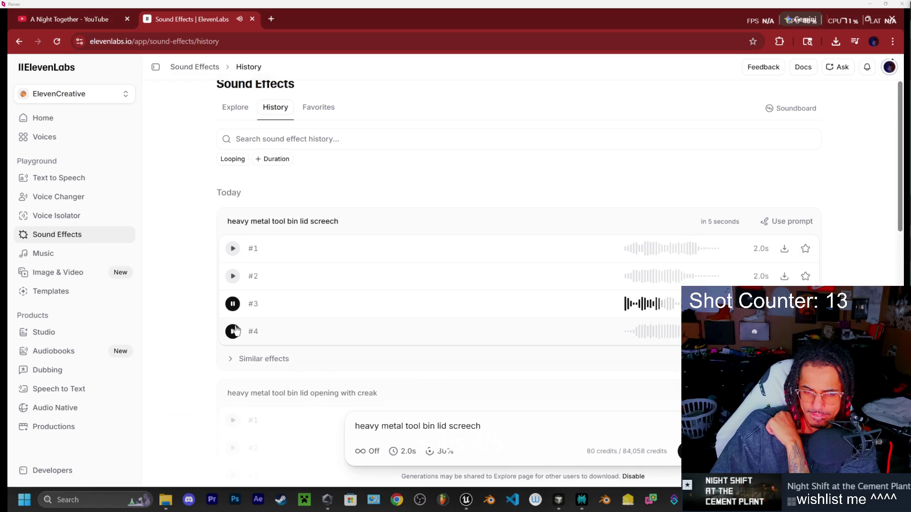
pyautogui.click(233, 333)
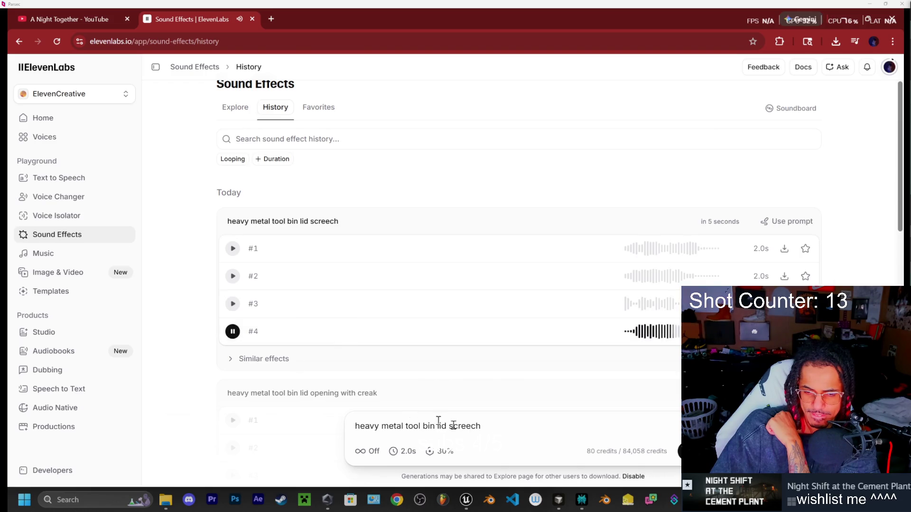
# - Set the duration to 1.3 seconds and generate a new batch of screech takes
pyautogui.click(406, 451)
pyautogui.moveTo(364, 433); pyautogui.dragTo(358, 431)
pyautogui.click(551, 434)
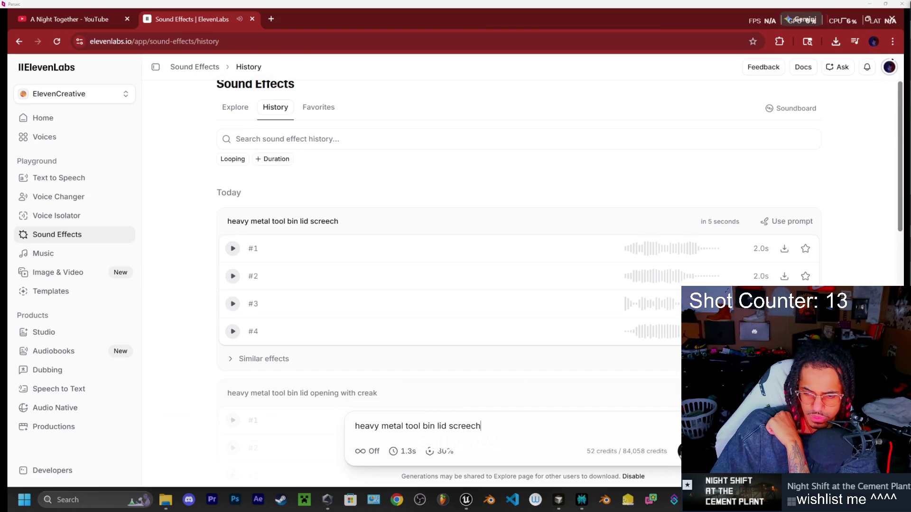
pyautogui.click(679, 451)
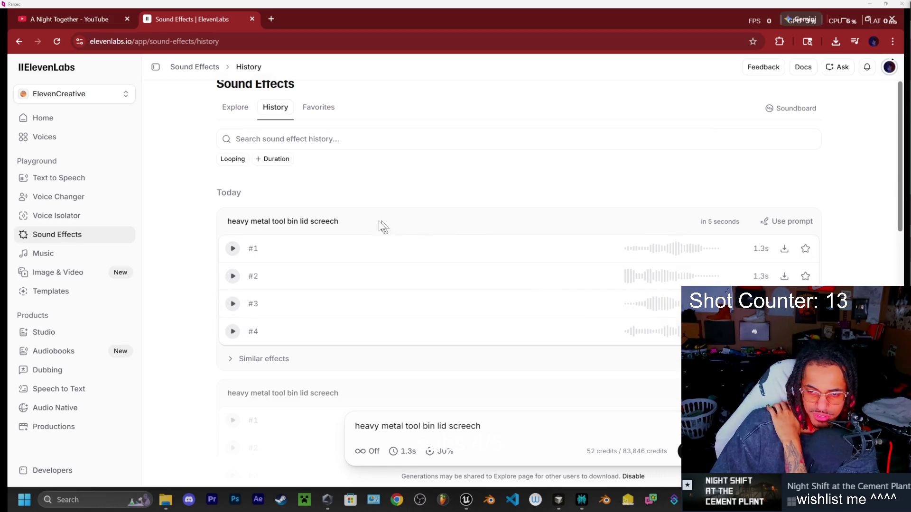
# - Listen to each of the four new 1.3s screech takes, rows #1 through #4
pyautogui.click(237, 249)
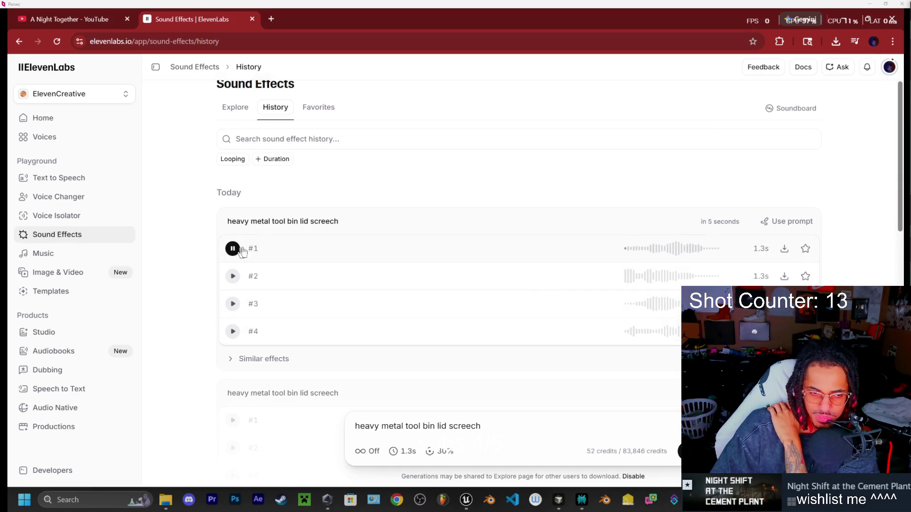
pyautogui.click(232, 276)
pyautogui.click(232, 303)
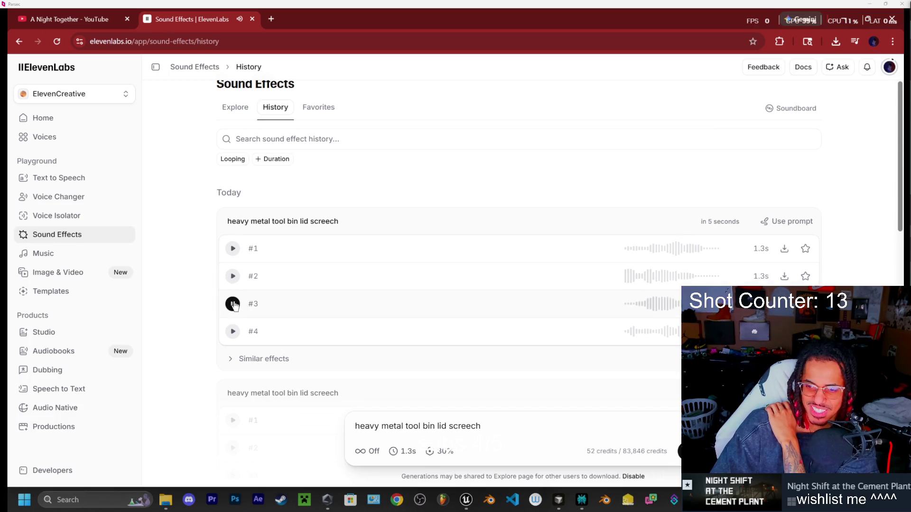
pyautogui.click(232, 332)
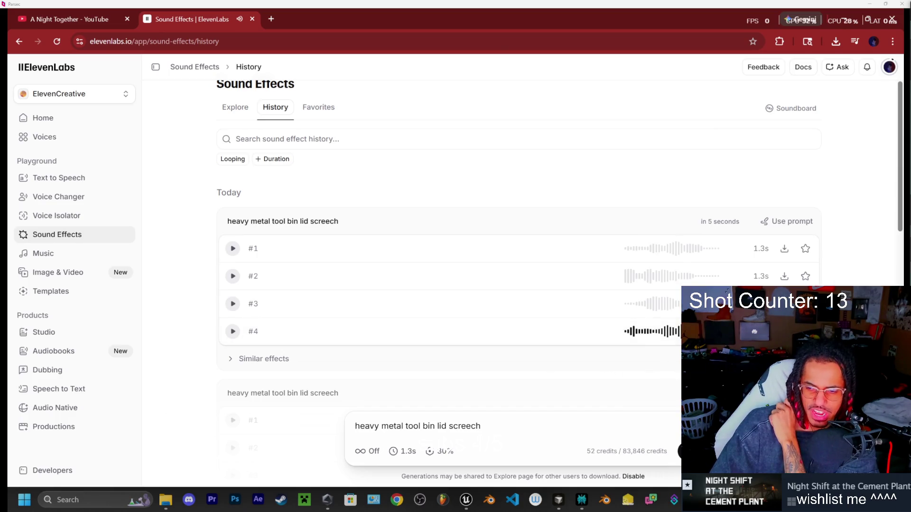
# - Change the prompt ending from 'screech' to 'squak', generate takes, then correct it to 'squeak'
pyautogui.moveTo(514, 426); pyautogui.dragTo(453, 429)
pyautogui.write('q')
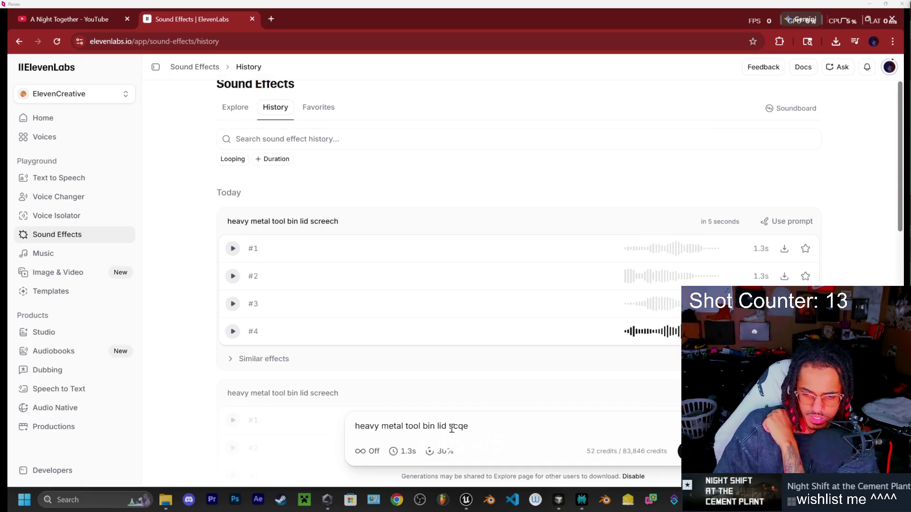
pyautogui.press('BackSpace')
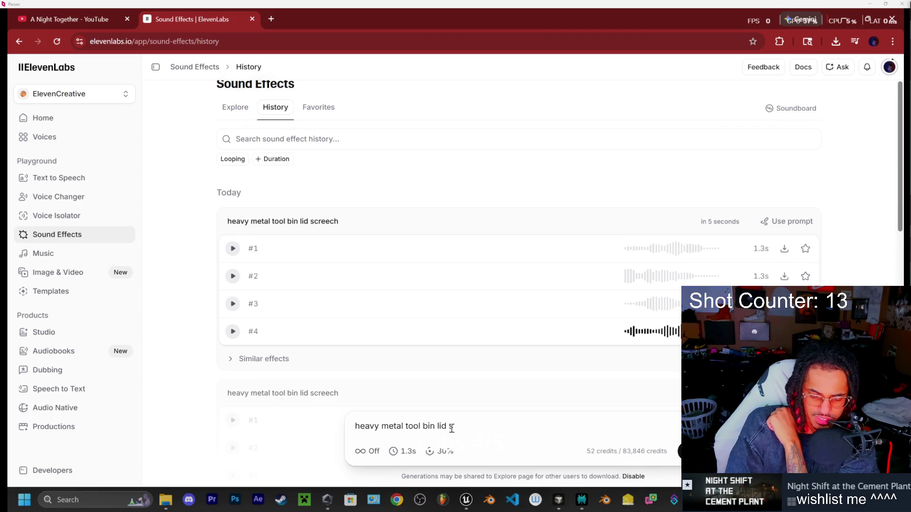
pyautogui.write('quak')
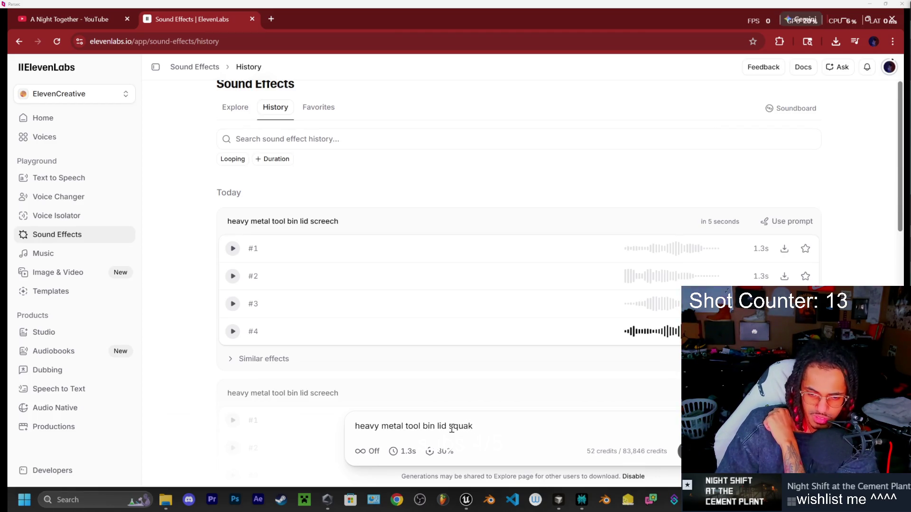
pyautogui.press('Return')
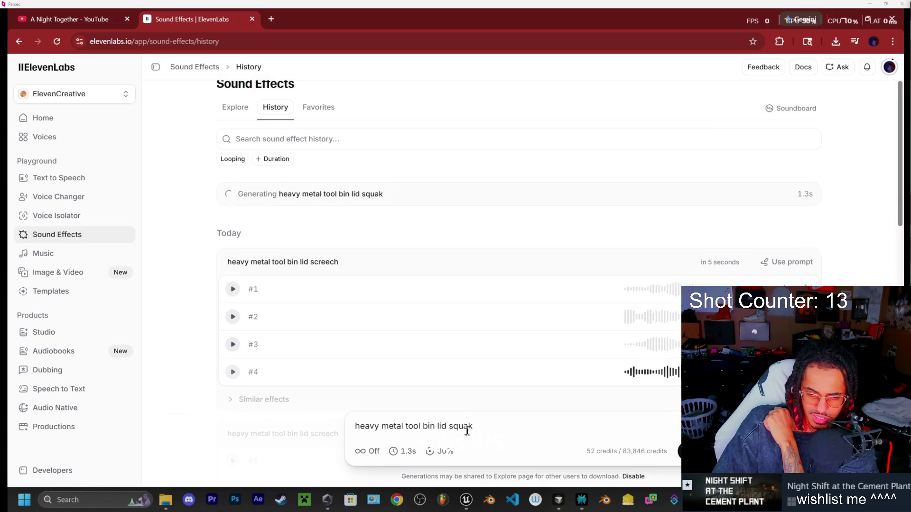
pyautogui.click(466, 426)
pyautogui.write('e')
pyautogui.click(494, 428)
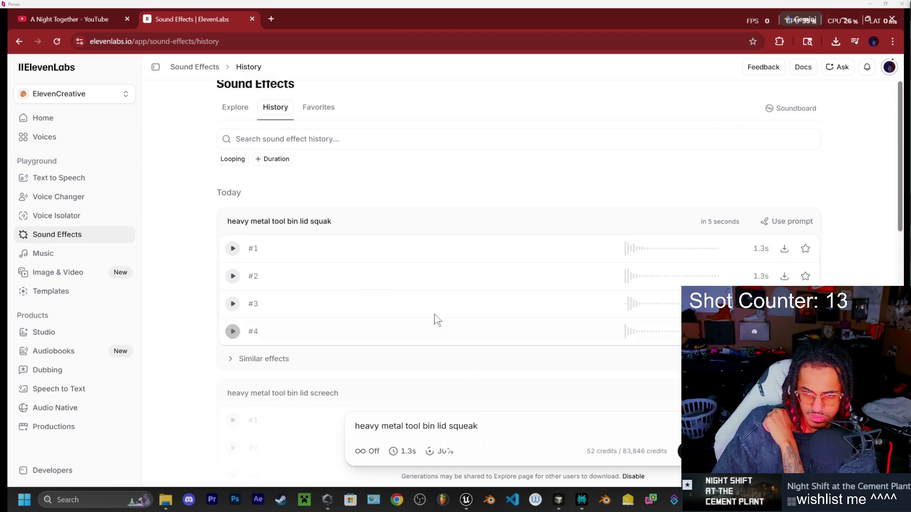
# - Audition the takes, generate a 'squeak' batch, and download take #4 as a WAV
pyautogui.click(224, 248)
pyautogui.click(233, 276)
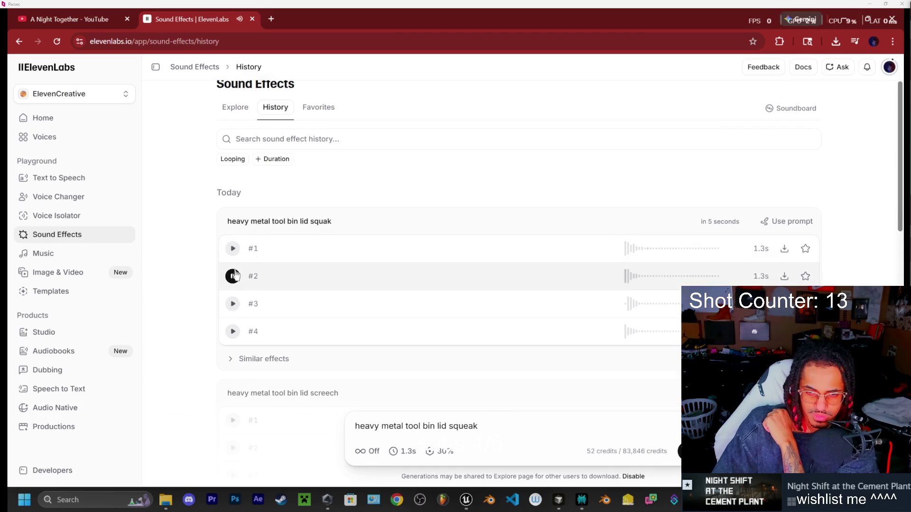
pyautogui.click(233, 304)
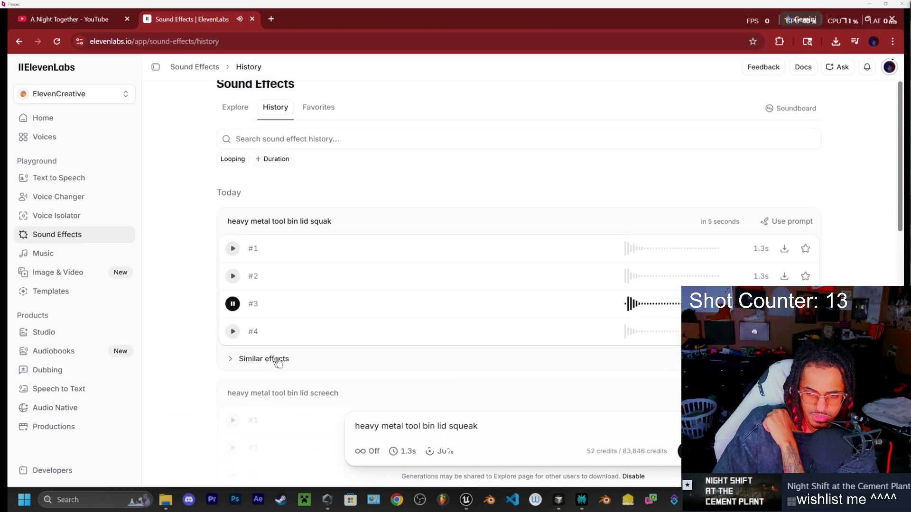
pyautogui.click(688, 451)
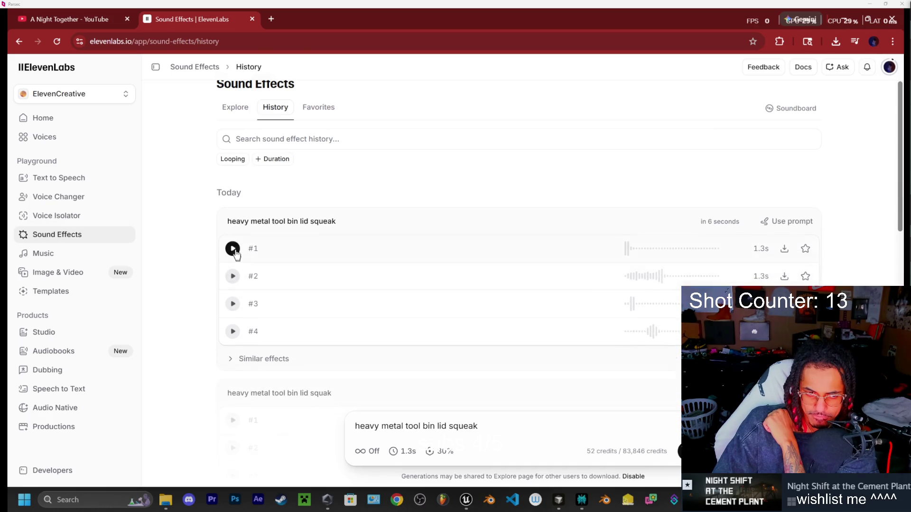
pyautogui.click(233, 276)
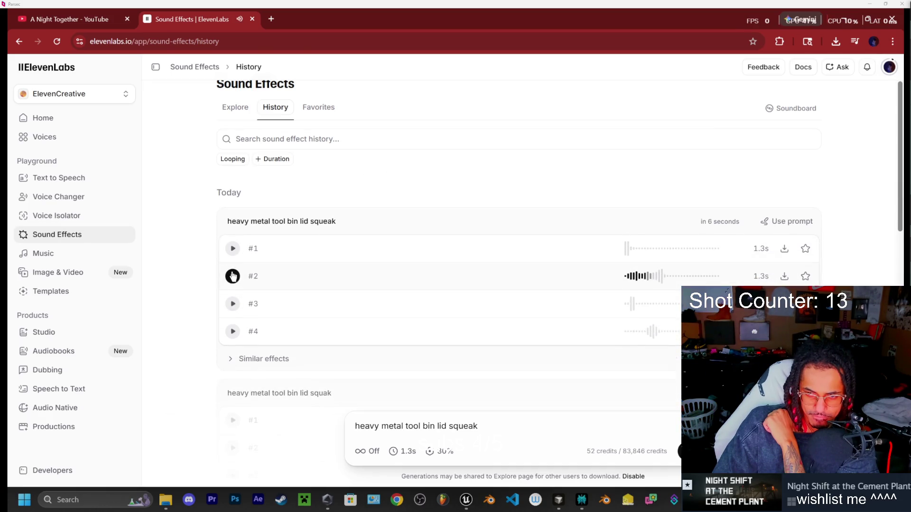
pyautogui.click(233, 302)
pyautogui.click(233, 332)
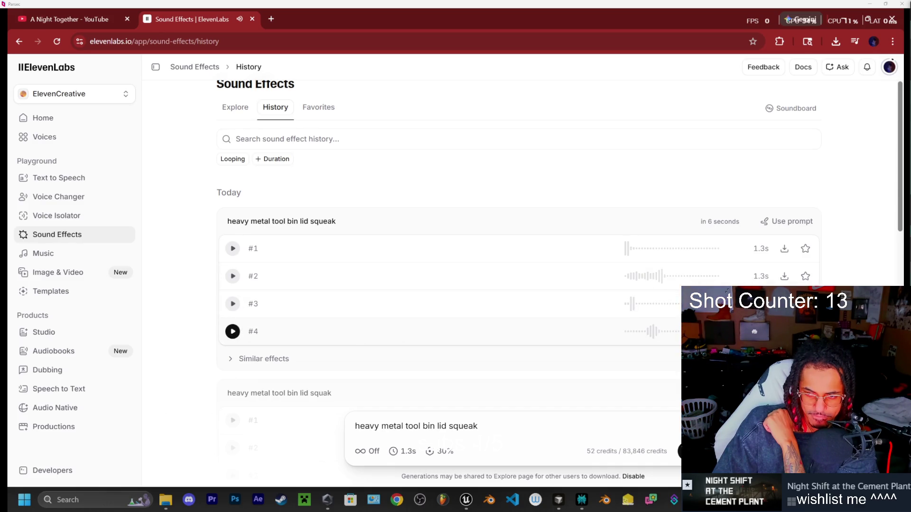
pyautogui.click(784, 331)
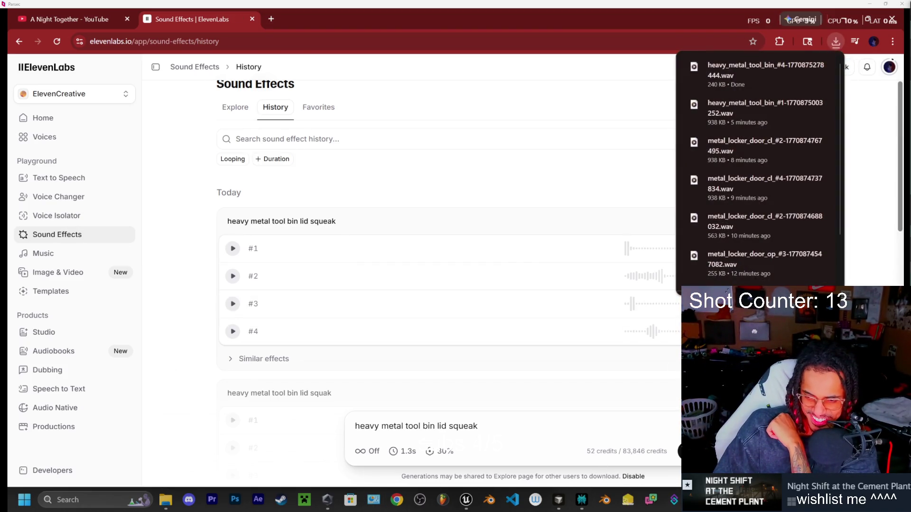
pyautogui.moveTo(495, 449); pyautogui.dragTo(303, 426)
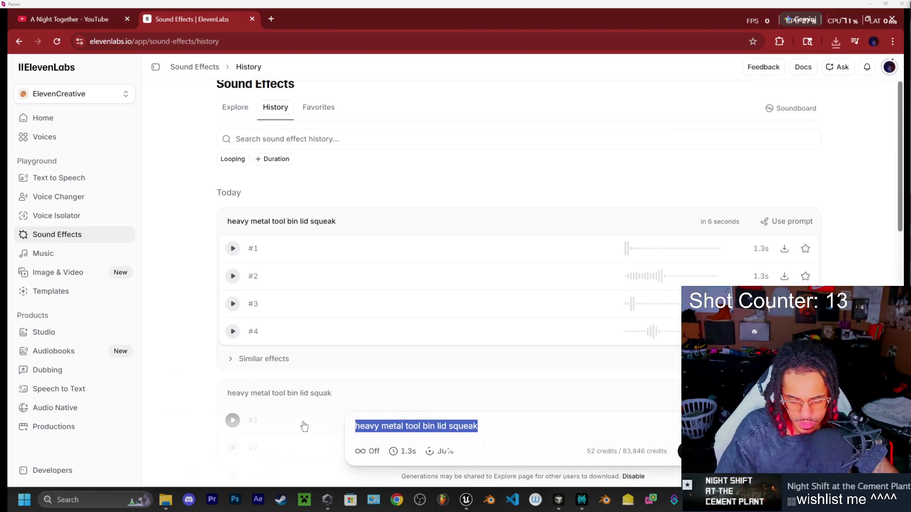
# - Generate 'skinwalker monster screech' takes, play the first three, then delete 'screech' from the prompt
pyautogui.write('skinwalker mo')
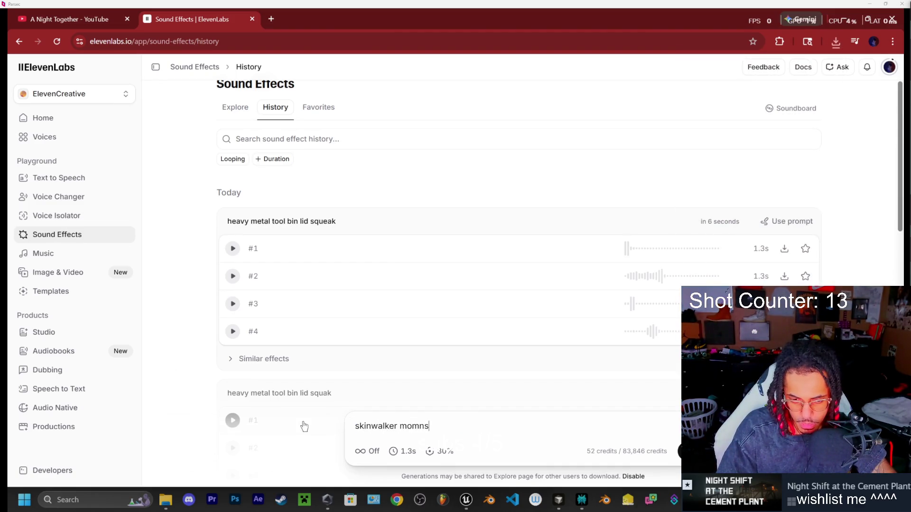
pyautogui.write('nste')
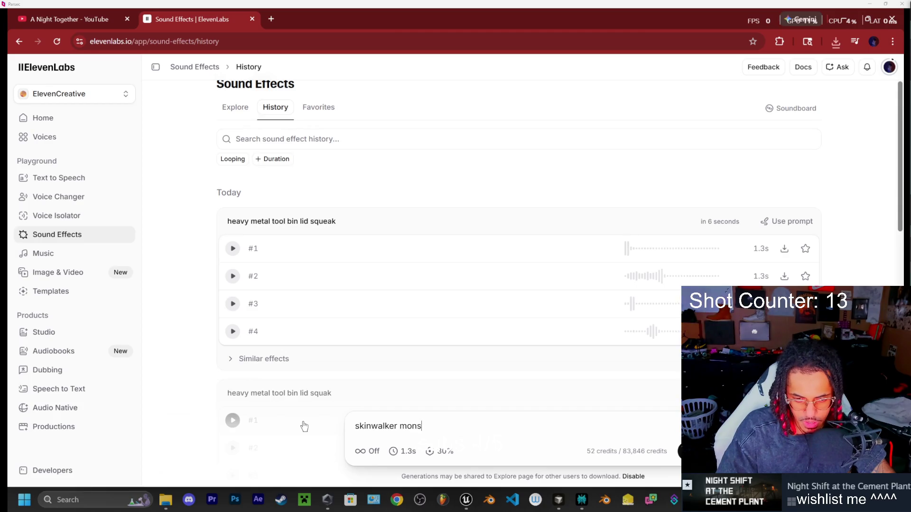
pyautogui.write('r screech')
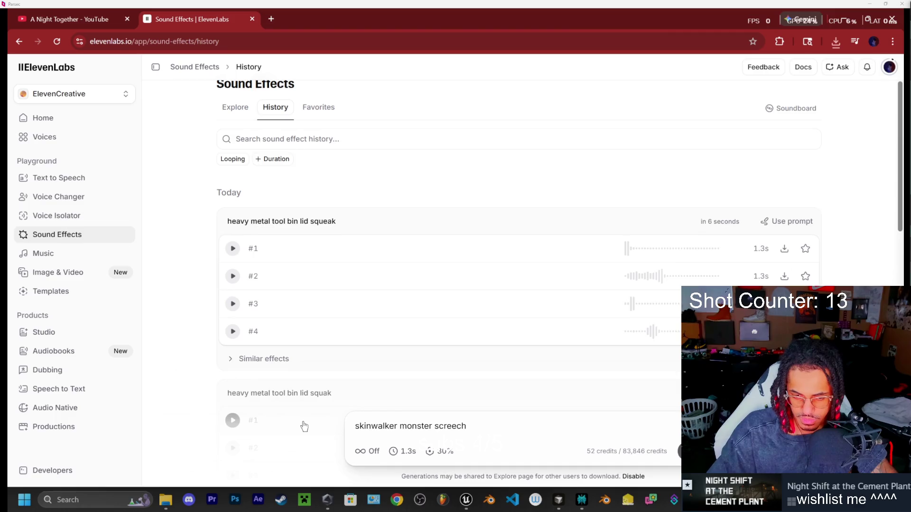
pyautogui.press('Return')
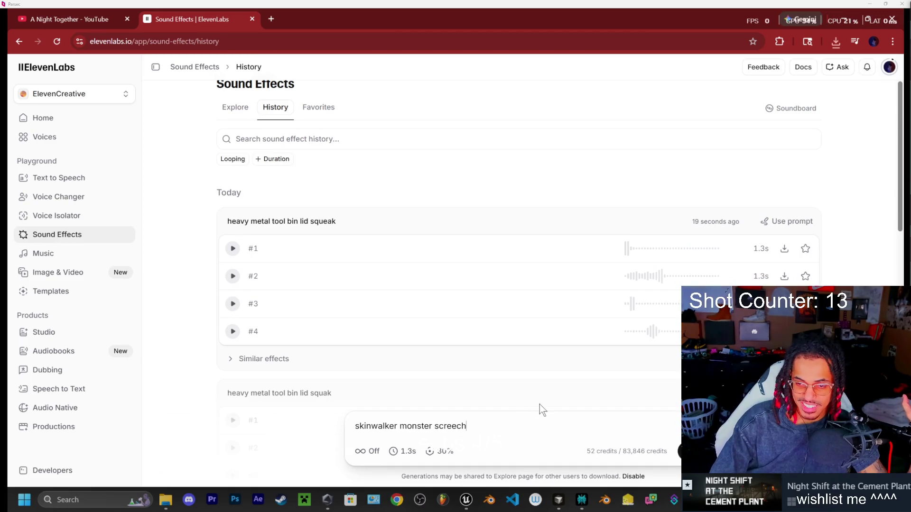
pyautogui.click(234, 249)
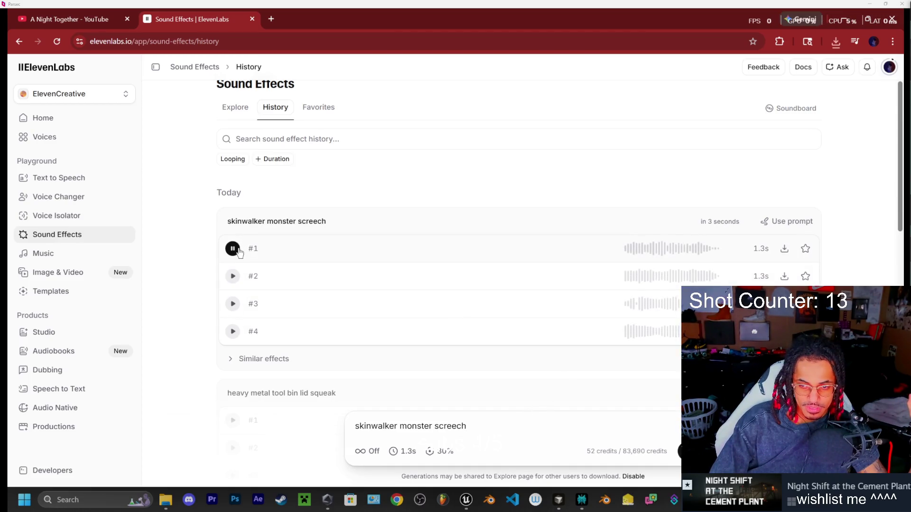
pyautogui.click(233, 277)
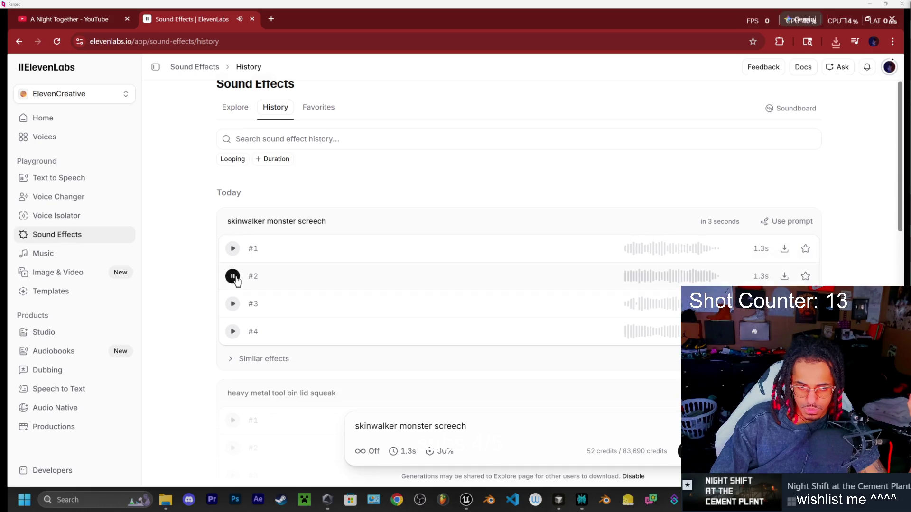
pyautogui.click(232, 305)
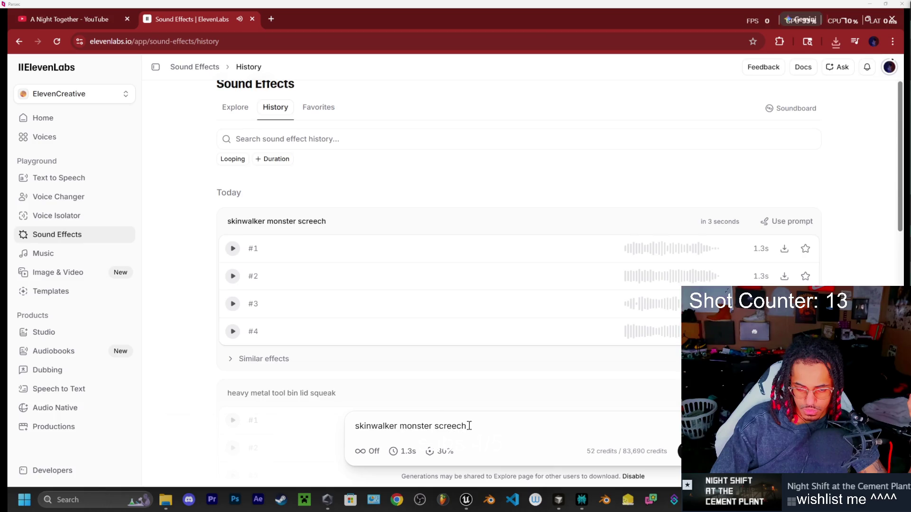
pyautogui.moveTo(459, 426)
pyautogui.mouseDown()
pyautogui.moveTo(406, 426)
pyautogui.moveTo(447, 427)
pyautogui.mouseUp()
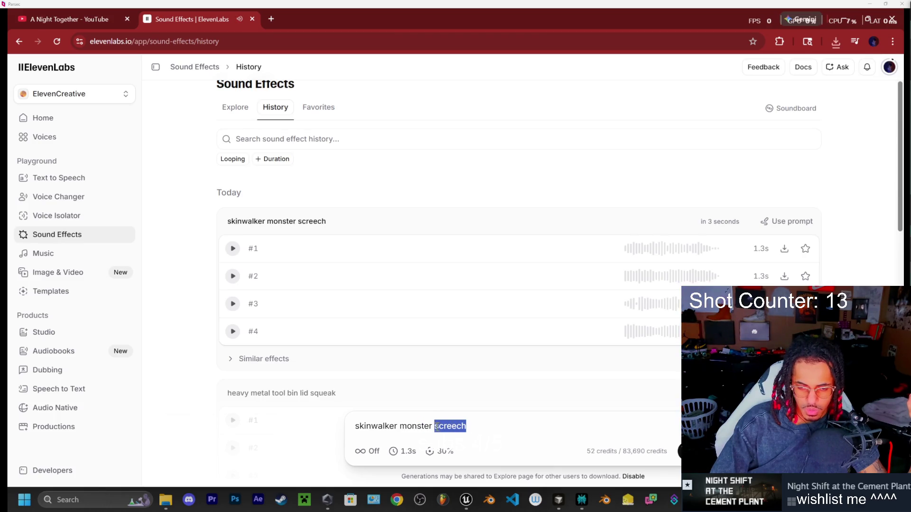
pyautogui.press('BackSpace')
pyautogui.press('BackSpace')
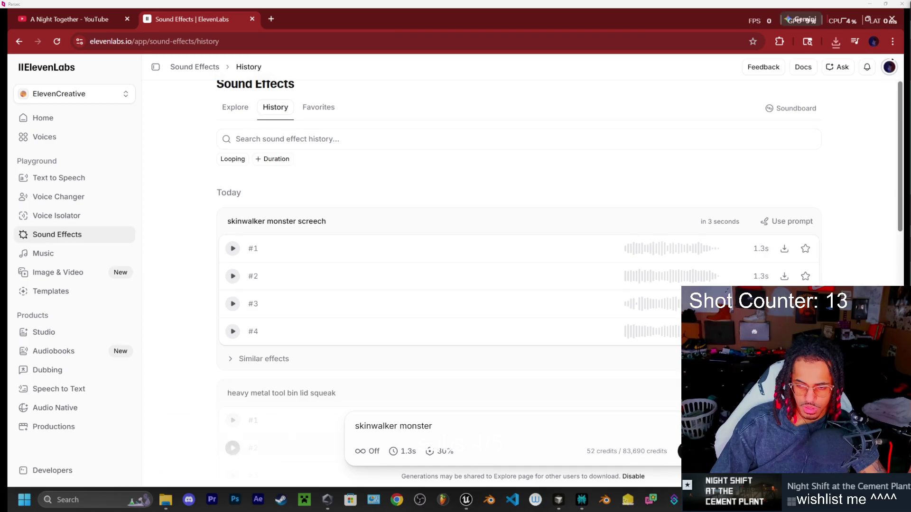
# - Generate 'skinwalker monster' takes and listen to all four
pyautogui.click(688, 452)
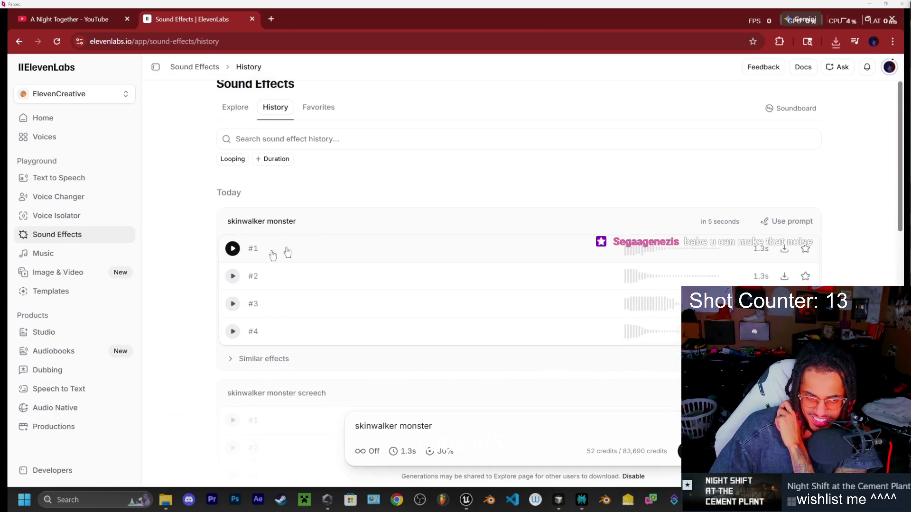
pyautogui.click(228, 255)
pyautogui.click(235, 276)
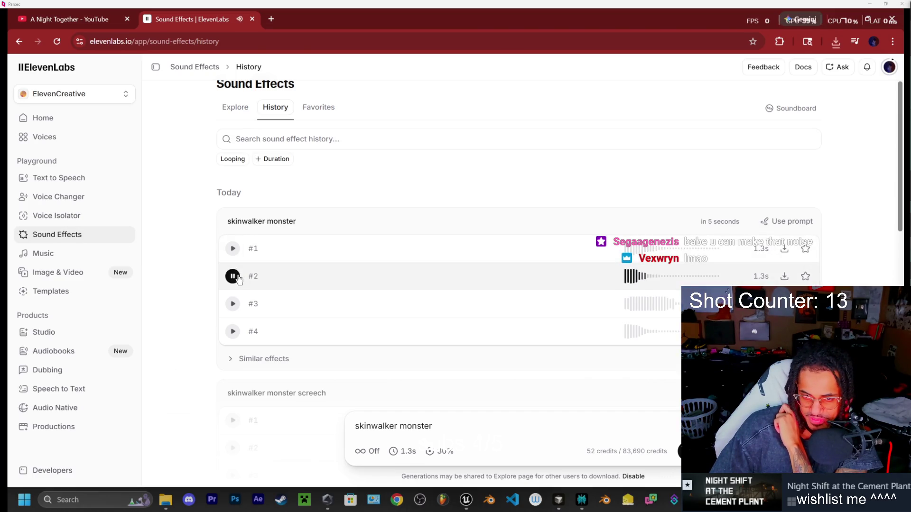
pyautogui.click(233, 304)
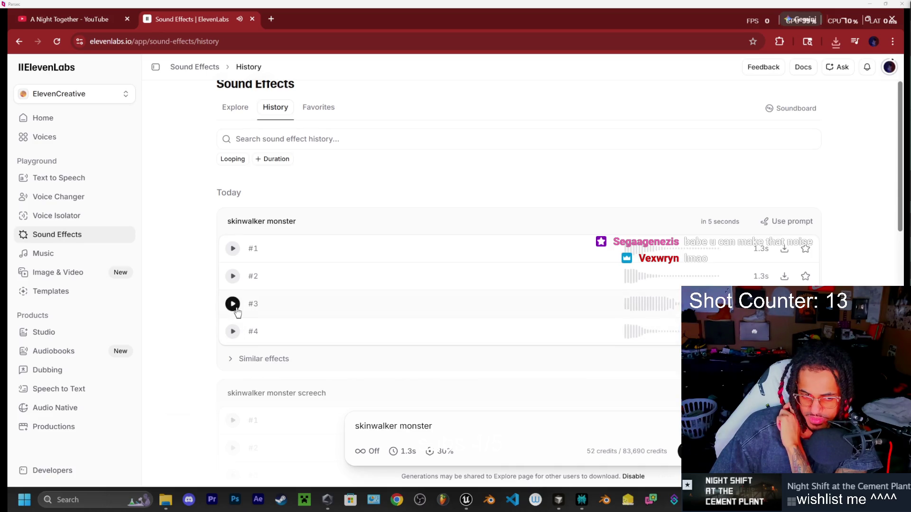
pyautogui.click(237, 333)
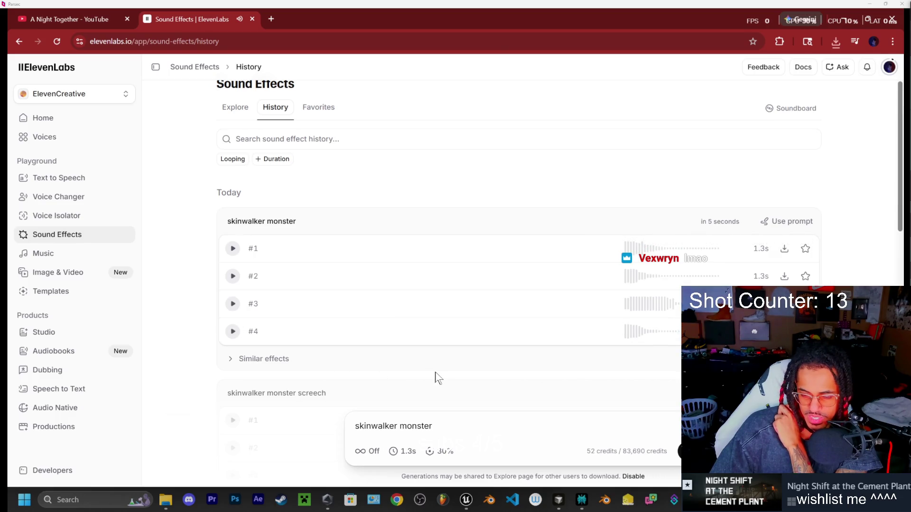
# - Generate another batch, set the duration slider to 5.4s, and replay the four new takes
pyautogui.click(687, 451)
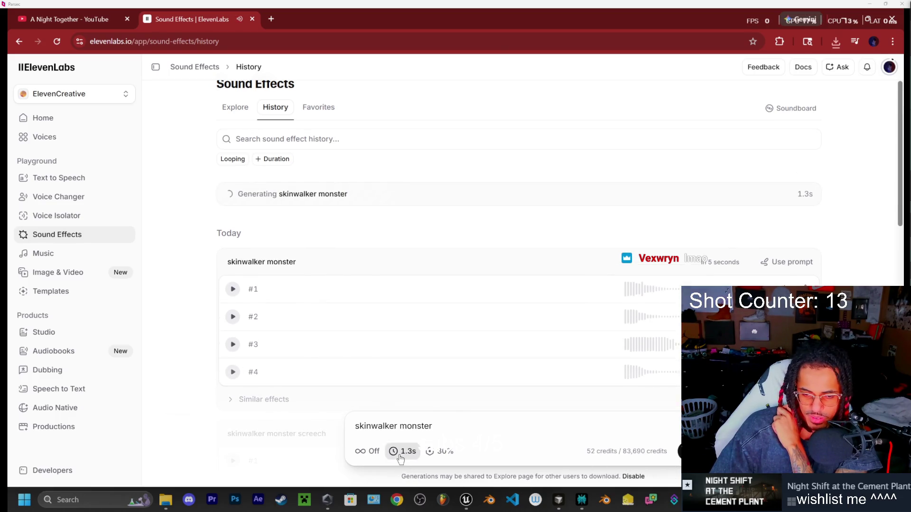
pyautogui.click(403, 451)
pyautogui.moveTo(356, 432); pyautogui.dragTo(373, 435)
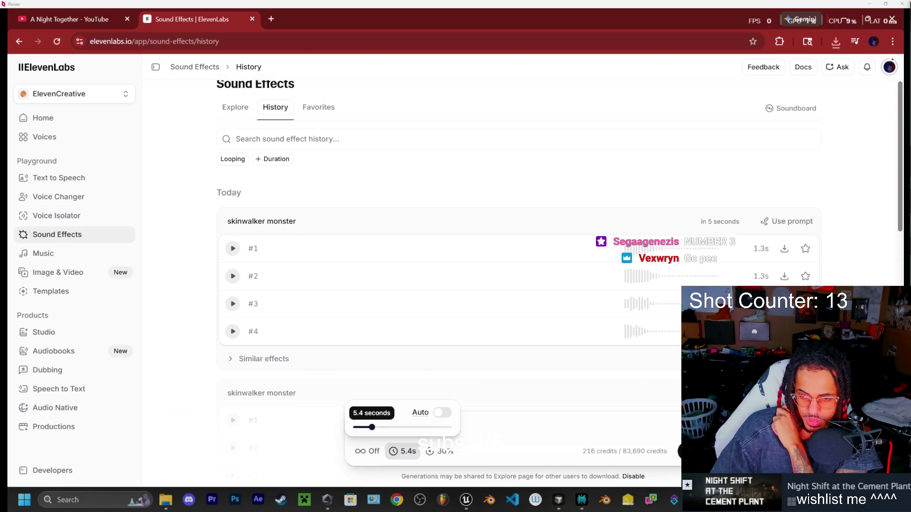
pyautogui.click(233, 248)
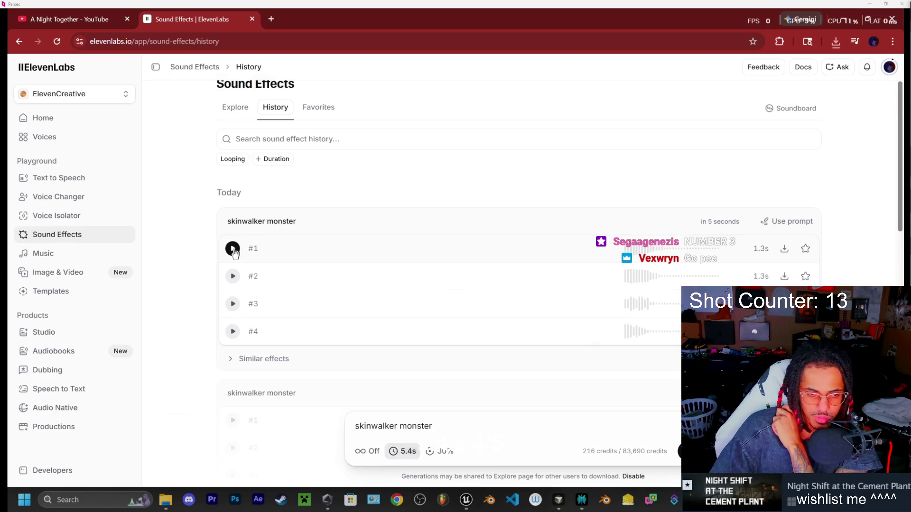
pyautogui.click(232, 276)
pyautogui.click(232, 304)
pyautogui.click(233, 331)
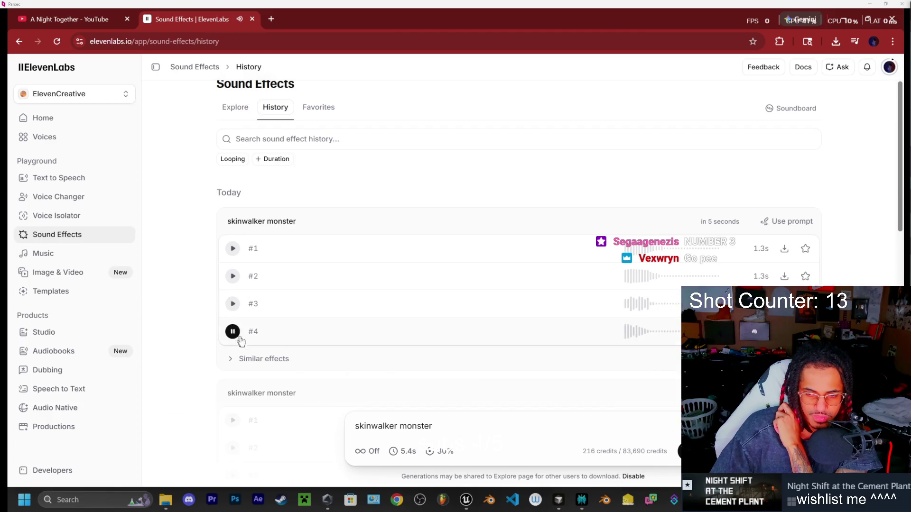
pyautogui.click(465, 500)
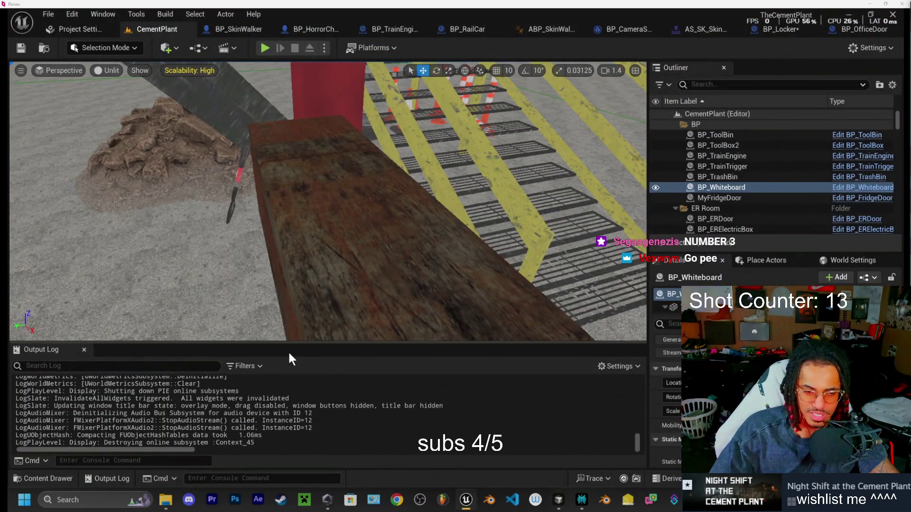
# - Open BP_ToolBin from the Content Drawer and filter its Details by 'sound'
pyautogui.click(64, 482)
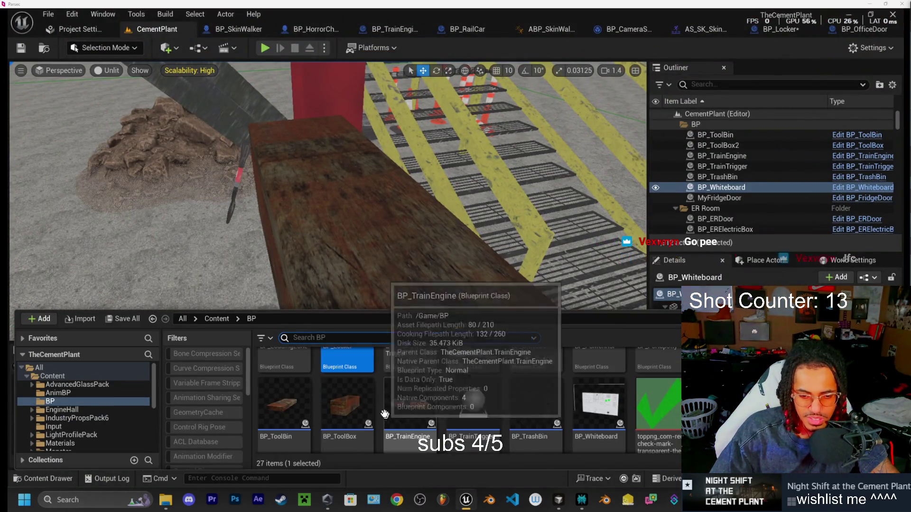
pyautogui.doubleClick(288, 412)
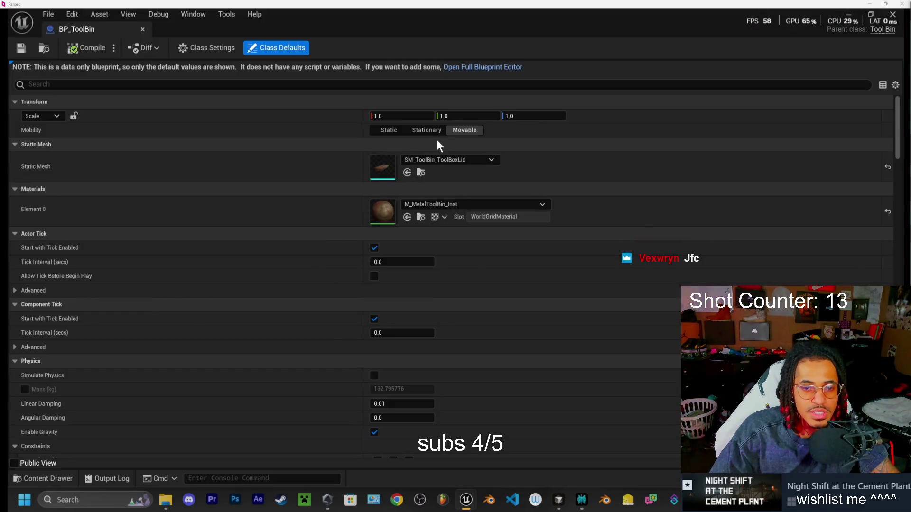
pyautogui.click(303, 84)
pyautogui.write('sound')
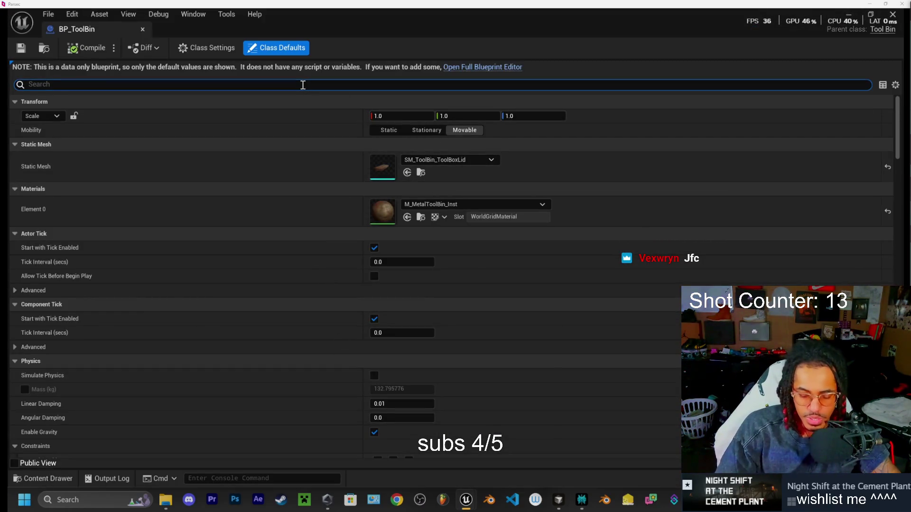
pyautogui.click(436, 117)
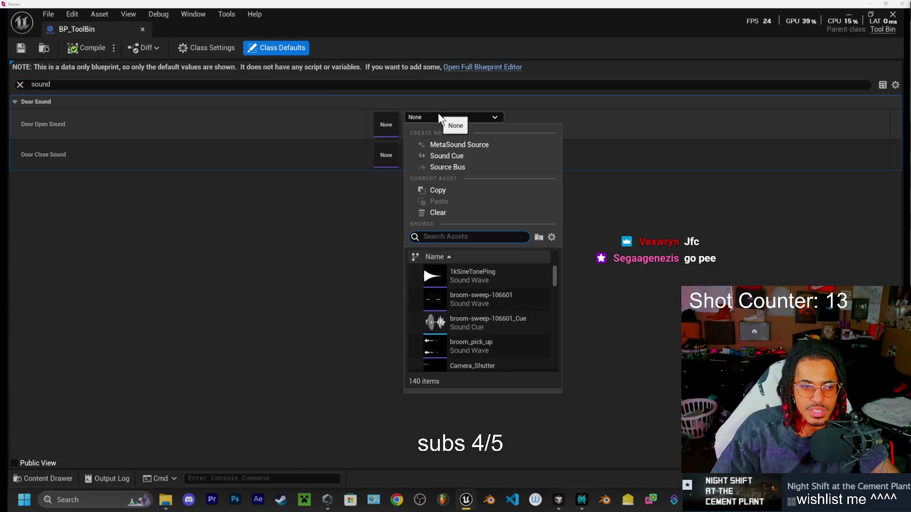
pyautogui.click(33, 476)
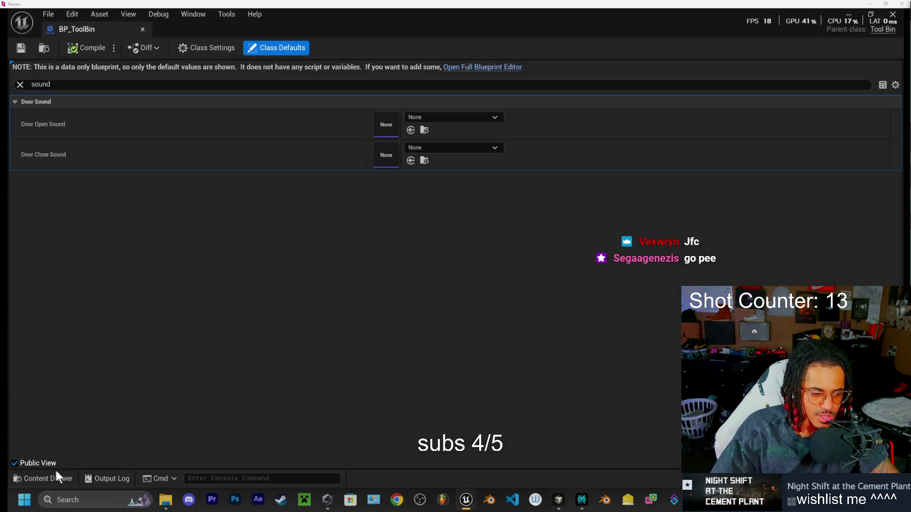
# - Reopen the Content Drawer and show the Sound folder's assets
pyautogui.click(47, 478)
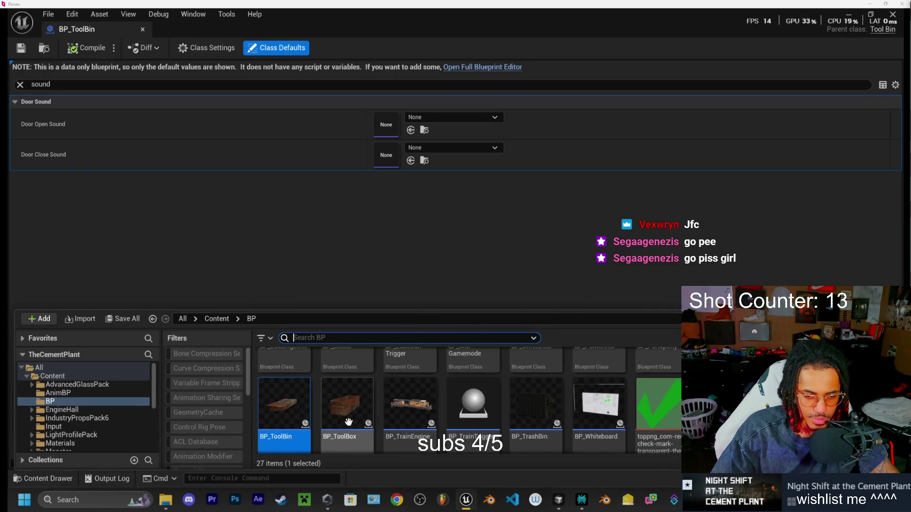
pyautogui.scroll(-10, 57, 408)
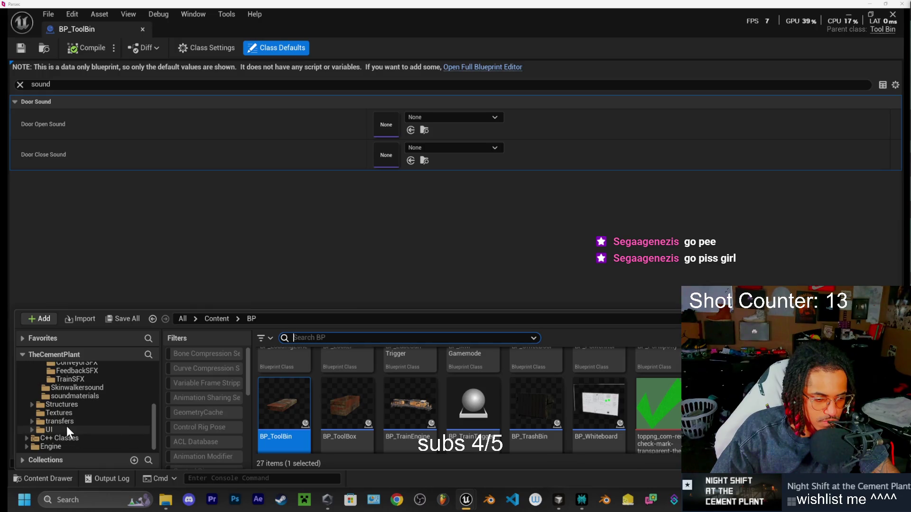
pyautogui.scroll(1, 75, 431)
pyautogui.scroll(2, 71, 413)
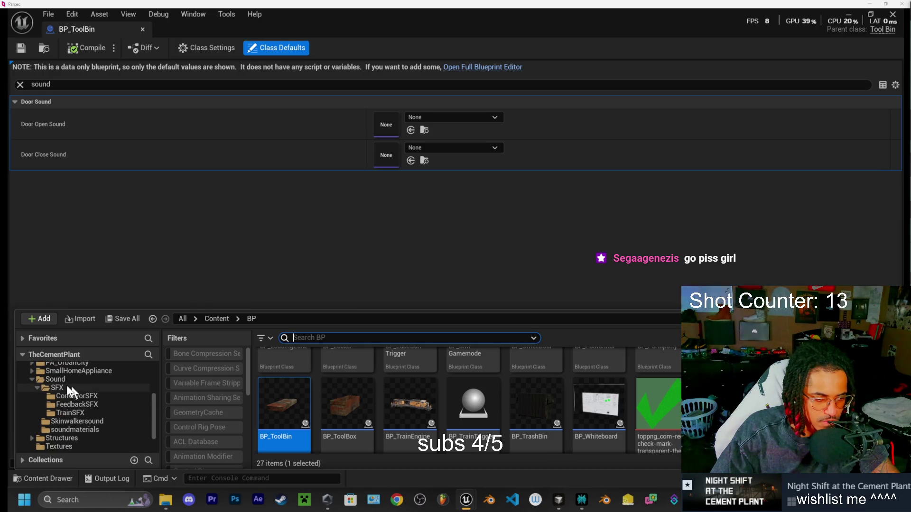
pyautogui.click(59, 380)
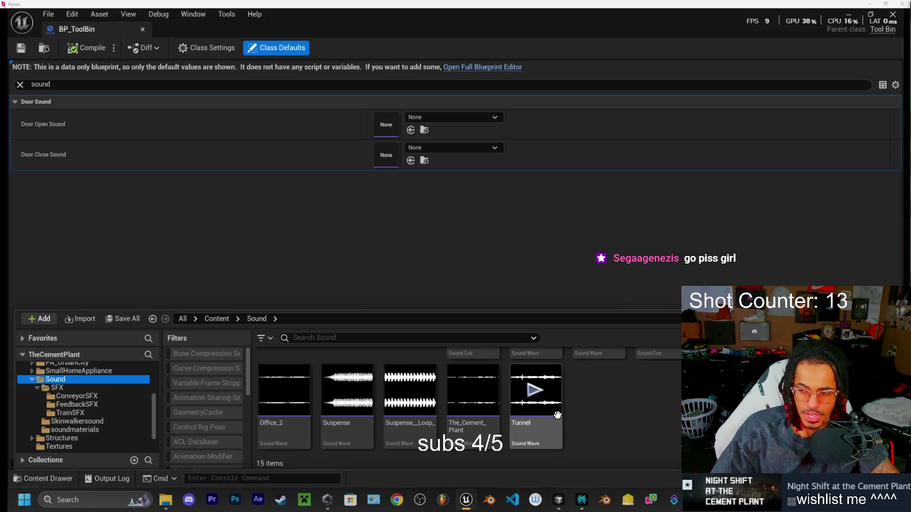
pyautogui.moveTo(557, 415)
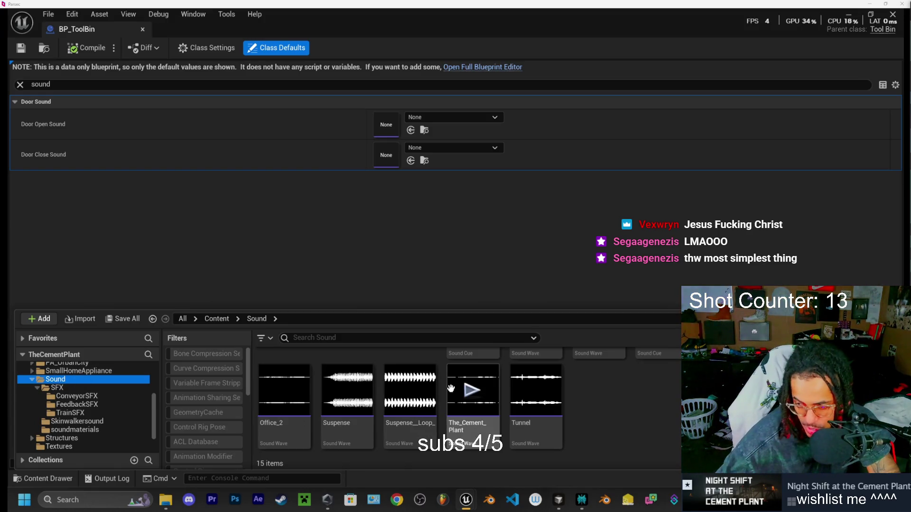
# - Bring up the sound asset picker on Door Open Sound's 'None' field
pyautogui.moveTo(450, 388)
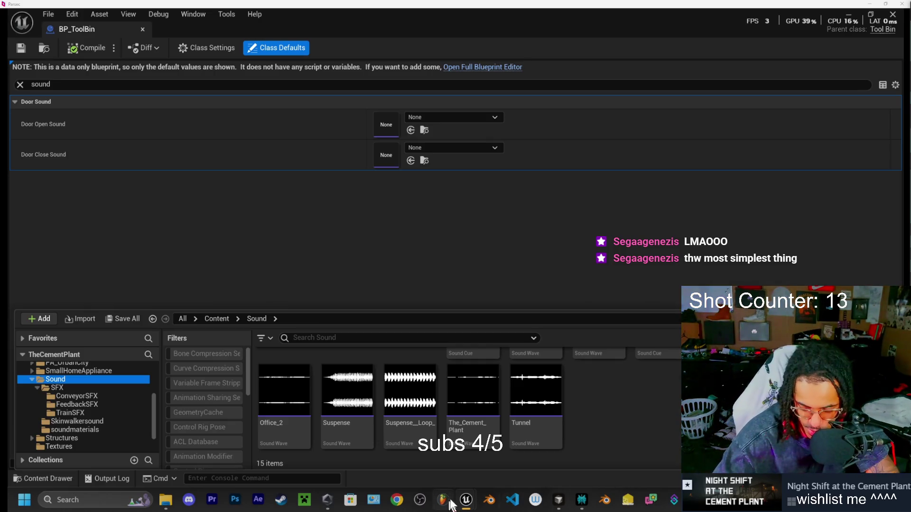
pyautogui.moveTo(559, 499)
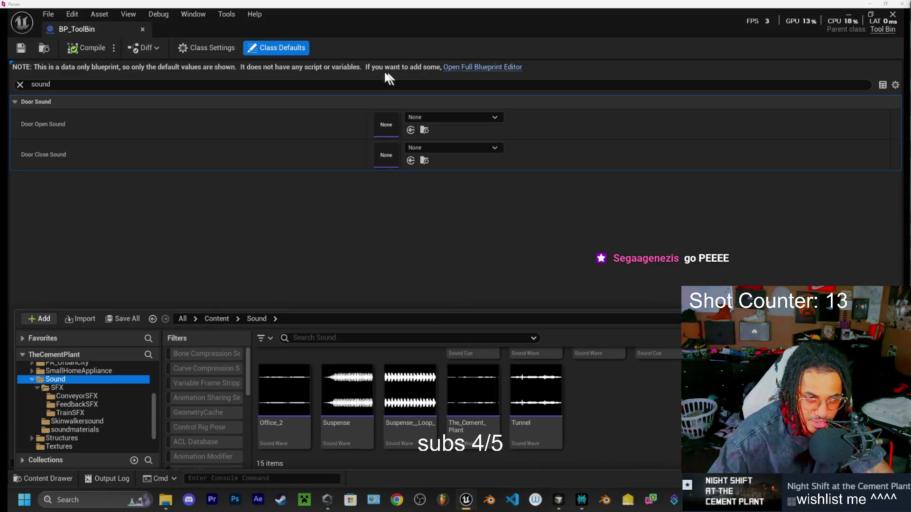
pyautogui.click(446, 117)
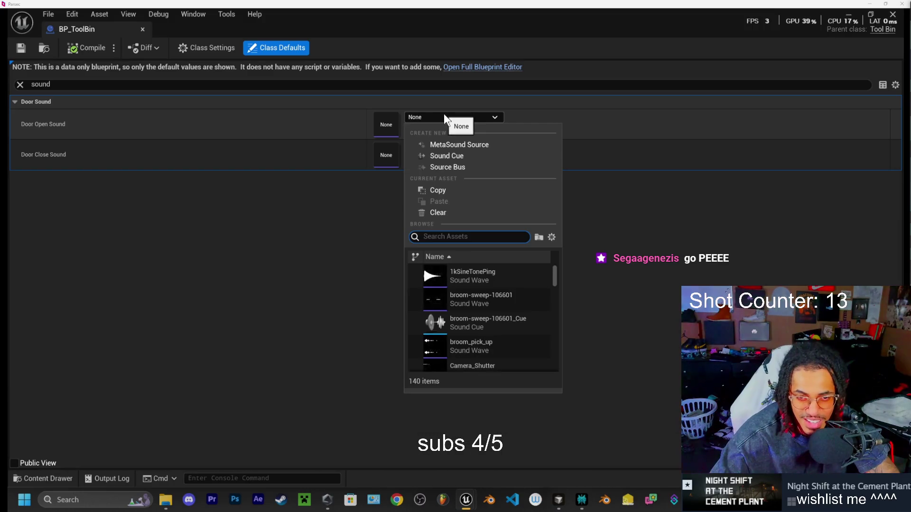
# - Import the downloaded tool bin open and tool bin close WAVs into the FeedbackSFX folder
pyautogui.click(444, 117)
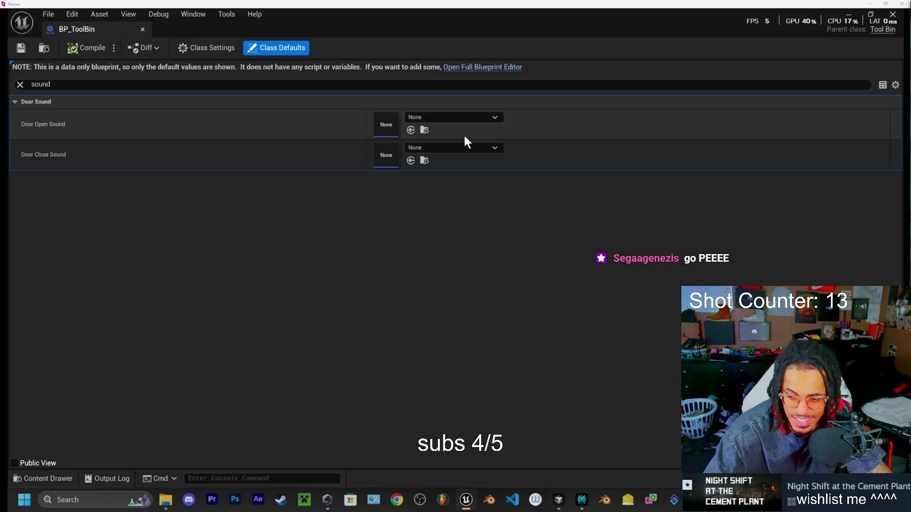
pyautogui.click(453, 117)
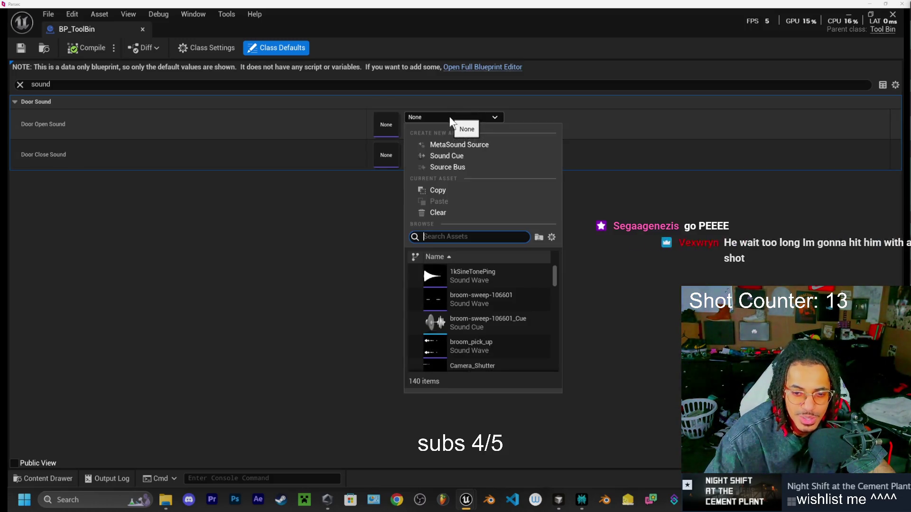
pyautogui.click(46, 479)
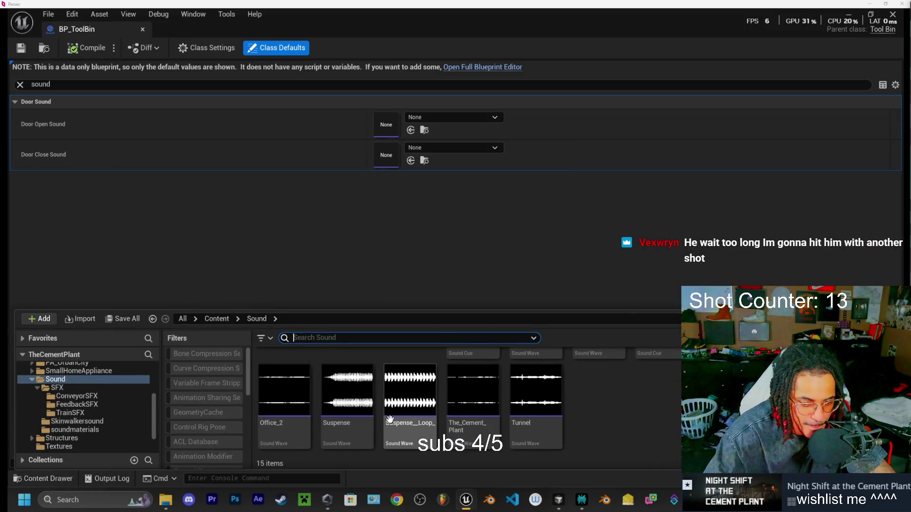
pyautogui.click(79, 405)
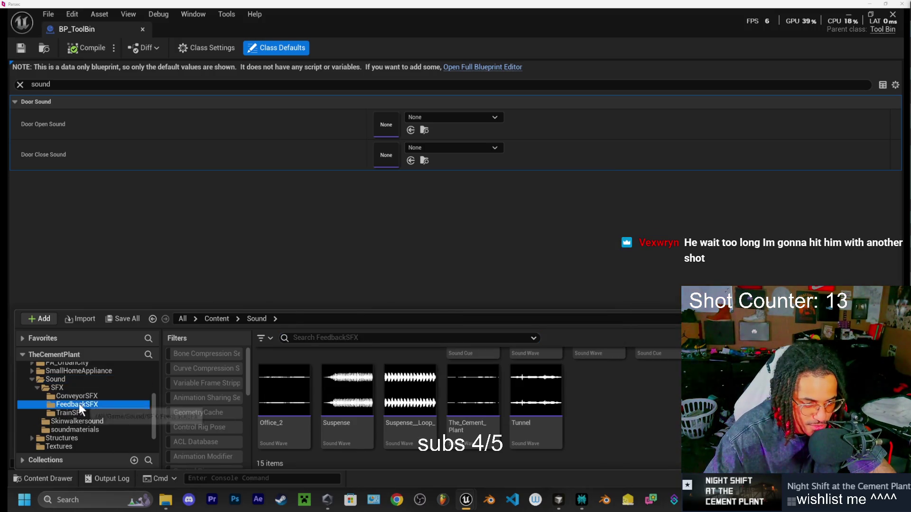
pyautogui.click(166, 500)
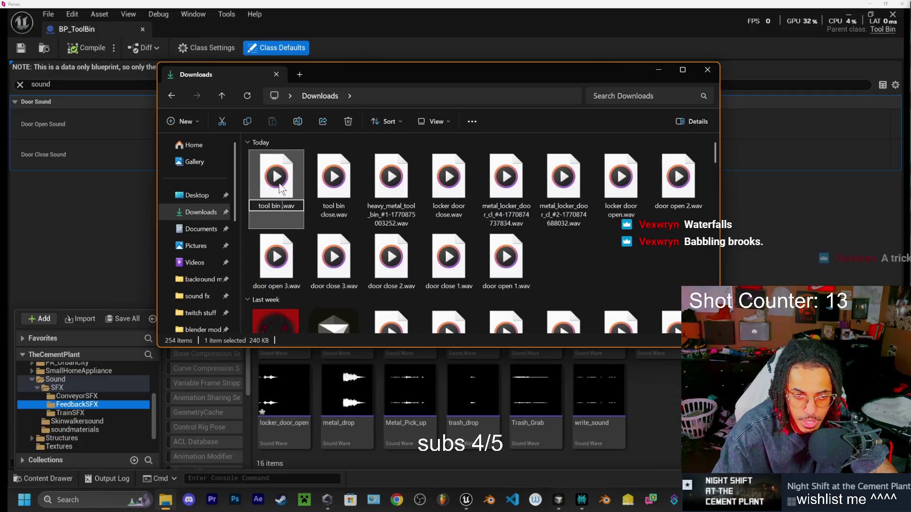
pyautogui.write('tool bin open')
pyautogui.press('Return')
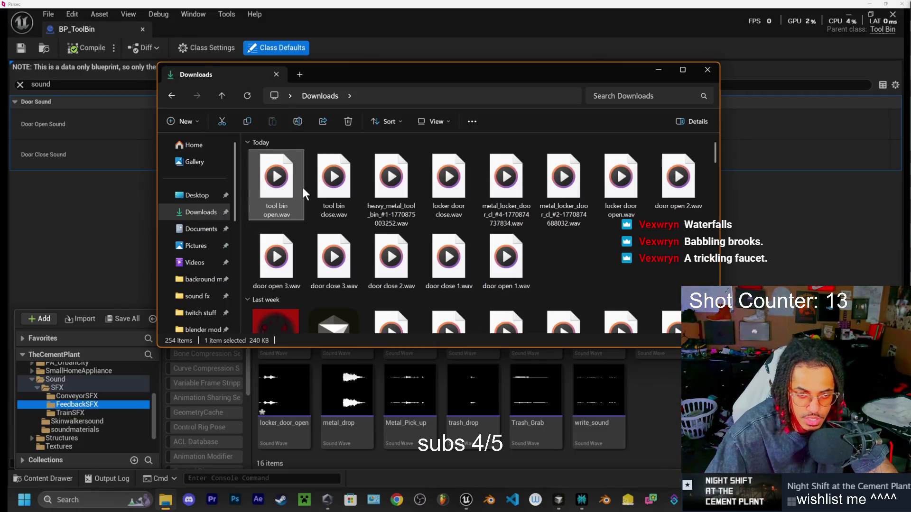
pyautogui.keyDown('ctrl'); pyautogui.click(334, 185); pyautogui.keyUp('ctrl')
pyautogui.moveTo(334, 185)
pyautogui.mouseDown()
pyautogui.moveTo(285, 171)
pyautogui.moveTo(360, 14)
pyautogui.moveTo(475, 404)
pyautogui.mouseUp()
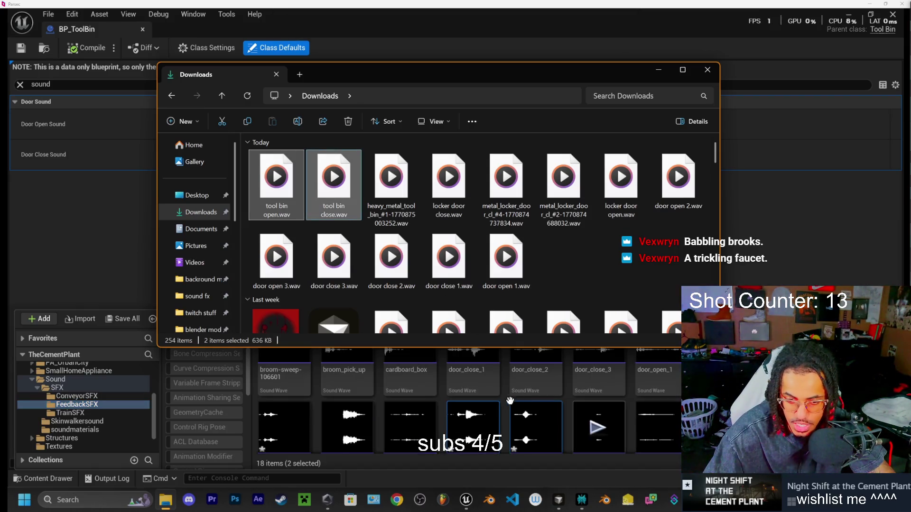
# - Set tool_bin_close's sound class to SFX and save it
pyautogui.doubleClick(473, 394)
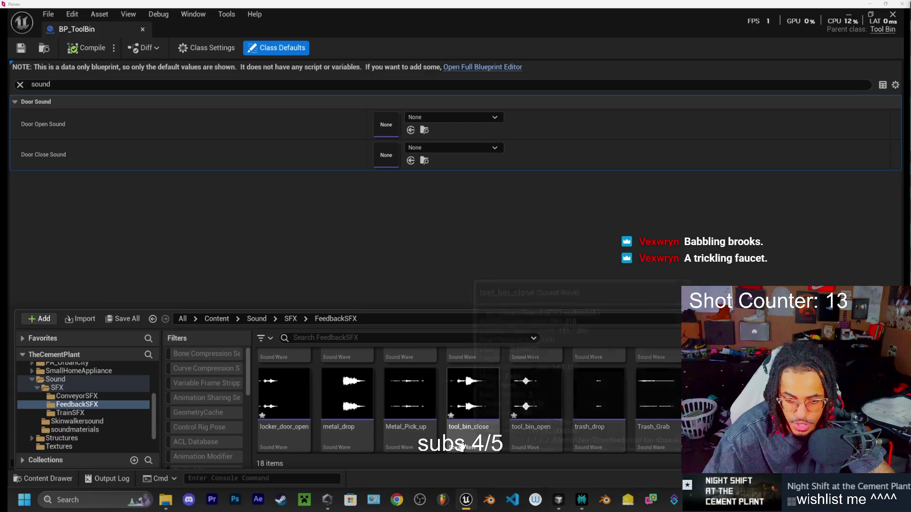
pyautogui.click(474, 259)
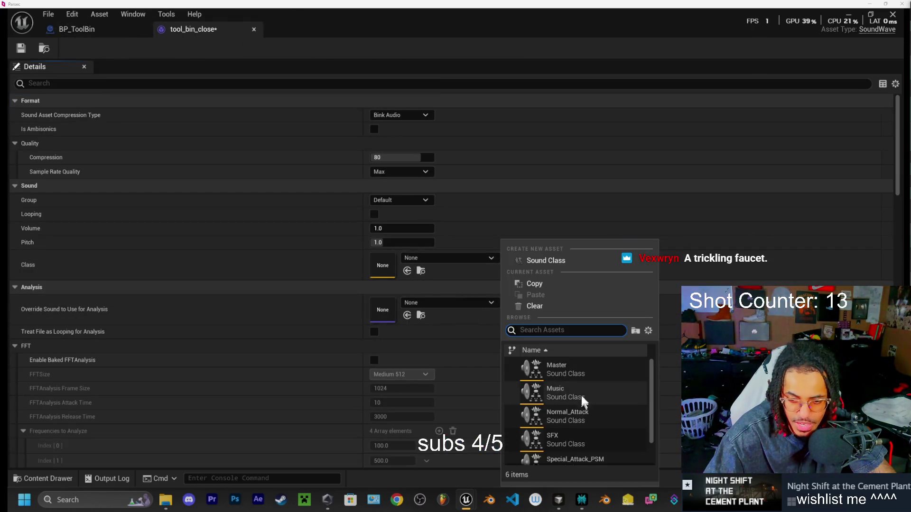
pyautogui.click(572, 440)
pyautogui.click(21, 48)
pyautogui.click(254, 29)
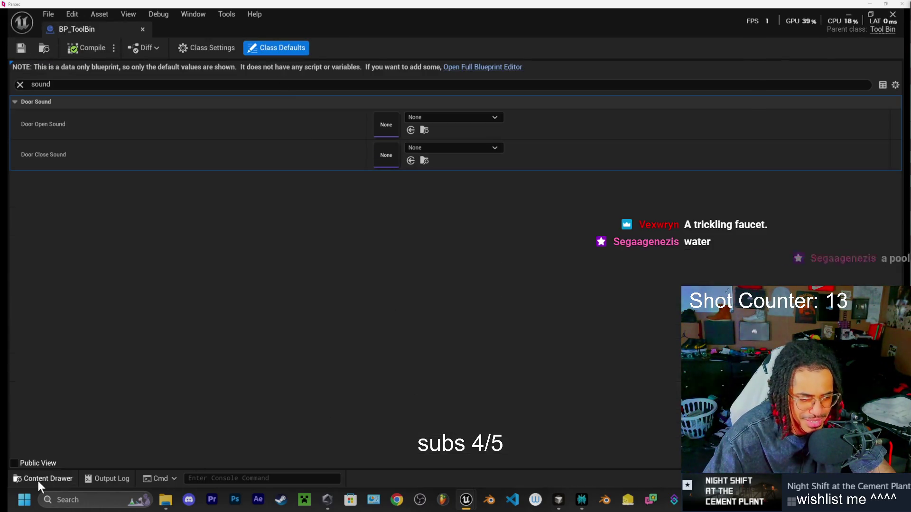
# - Set tool_bin_open's sound class to SFX and close its editor
pyautogui.click(38, 480)
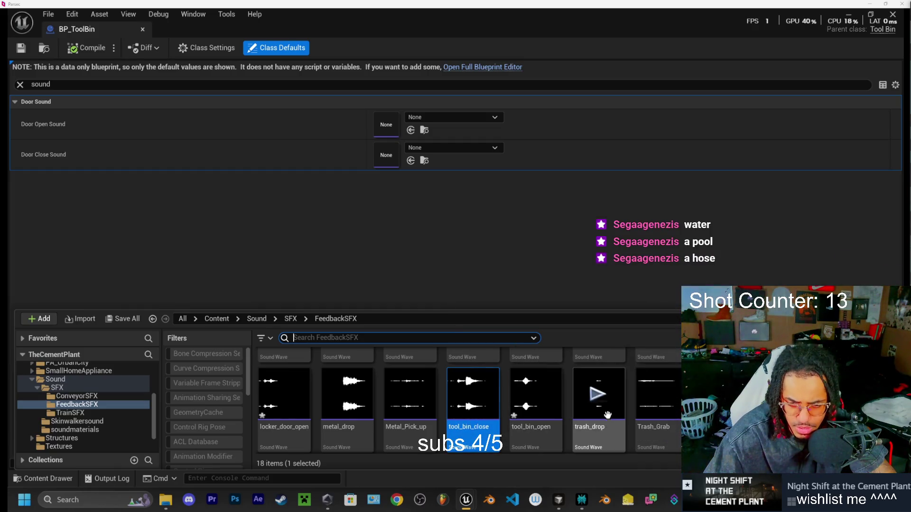
pyautogui.doubleClick(522, 413)
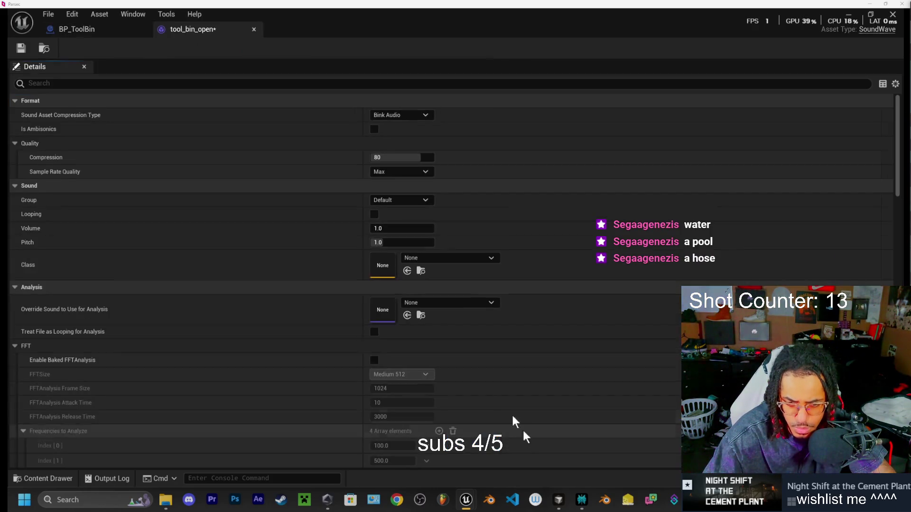
pyautogui.click(444, 257)
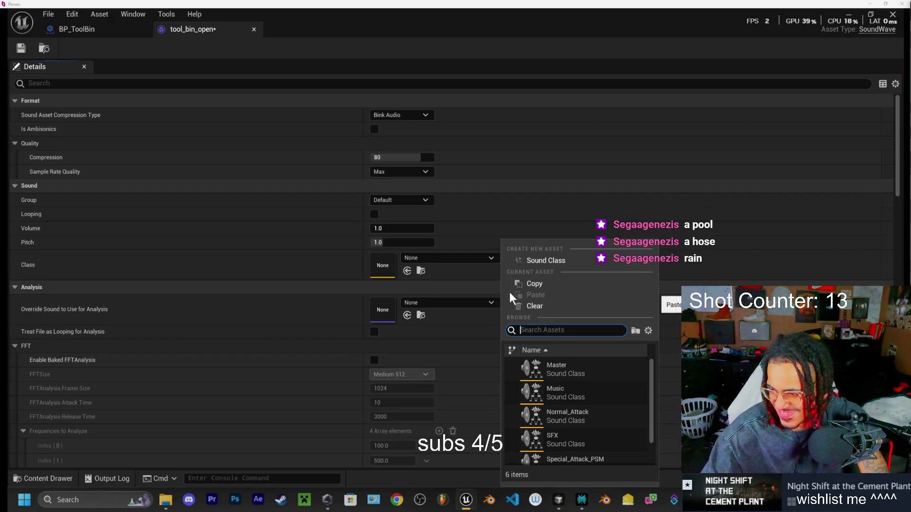
pyautogui.click(574, 434)
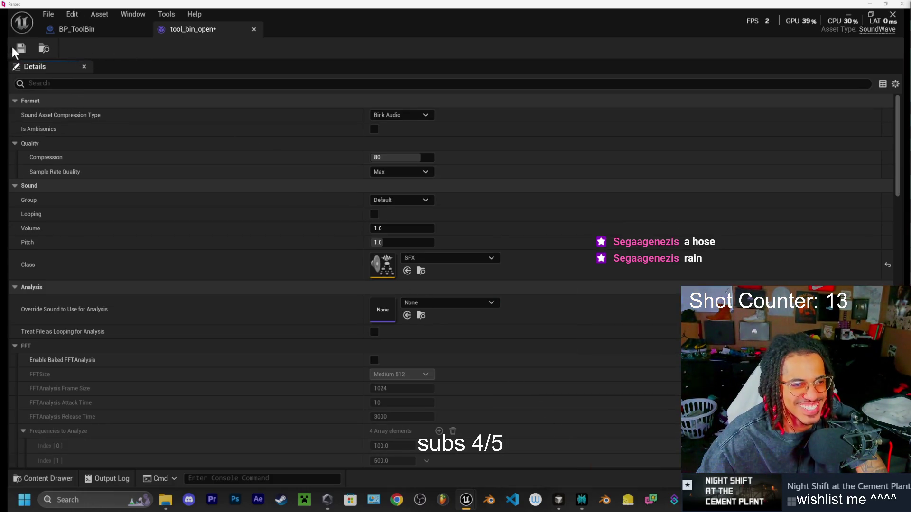
pyautogui.click(254, 29)
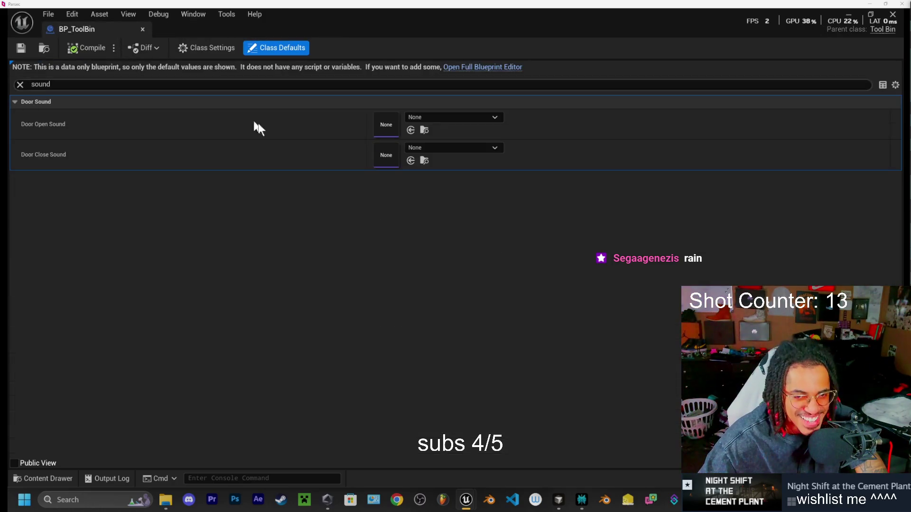
pyautogui.click(446, 117)
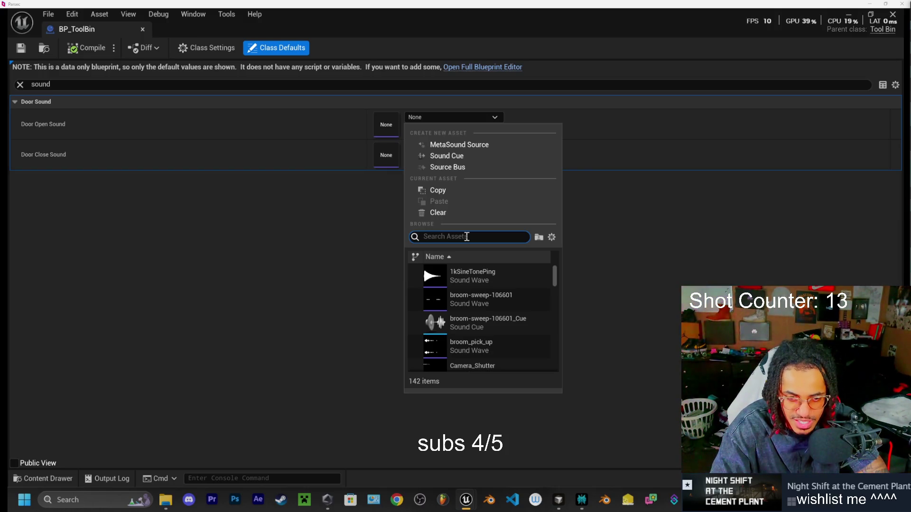
# - Search 'tool' and assign tool_bin_open to Door Open Sound, tool_bin_close to Door Close Sound
pyautogui.write('tool')
pyautogui.click(496, 296)
pyautogui.click(437, 147)
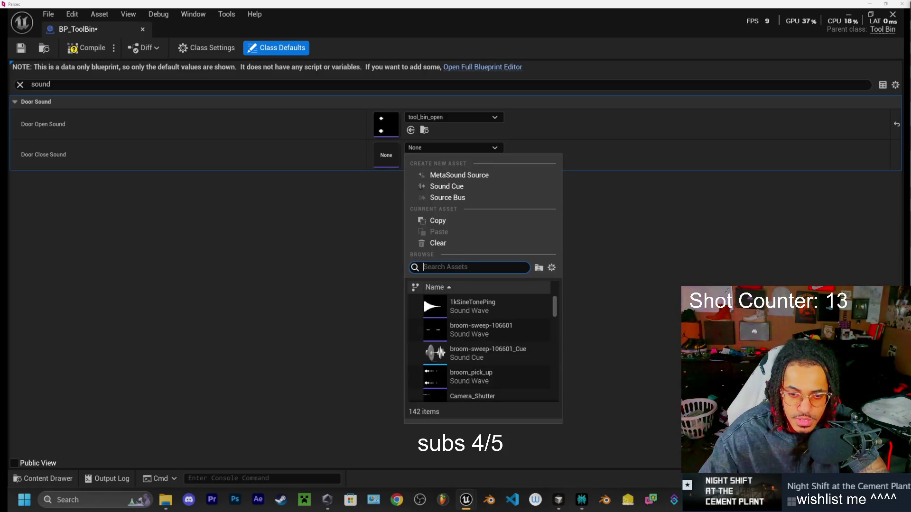
pyautogui.write('tool')
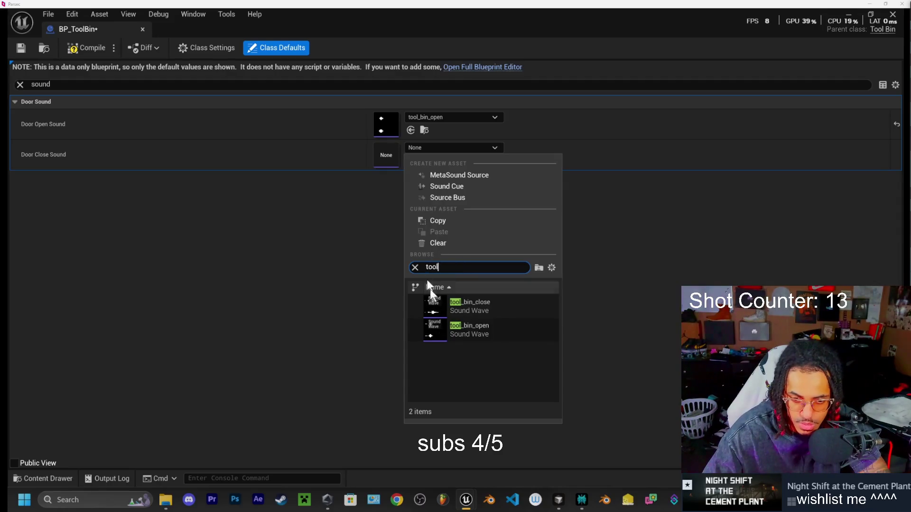
pyautogui.click(506, 308)
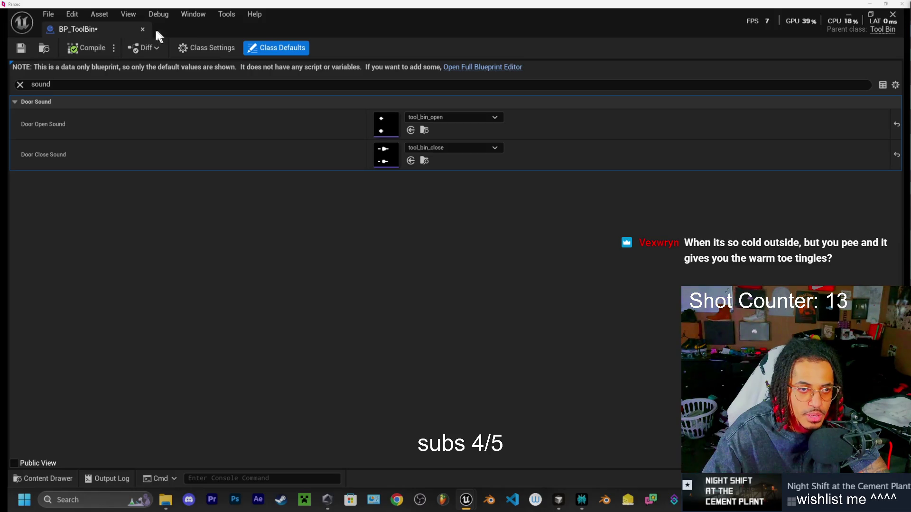
# - Close BP_ToolBin, playtest the CementPlant level walking around, then stop with Esc
pyautogui.click(142, 30)
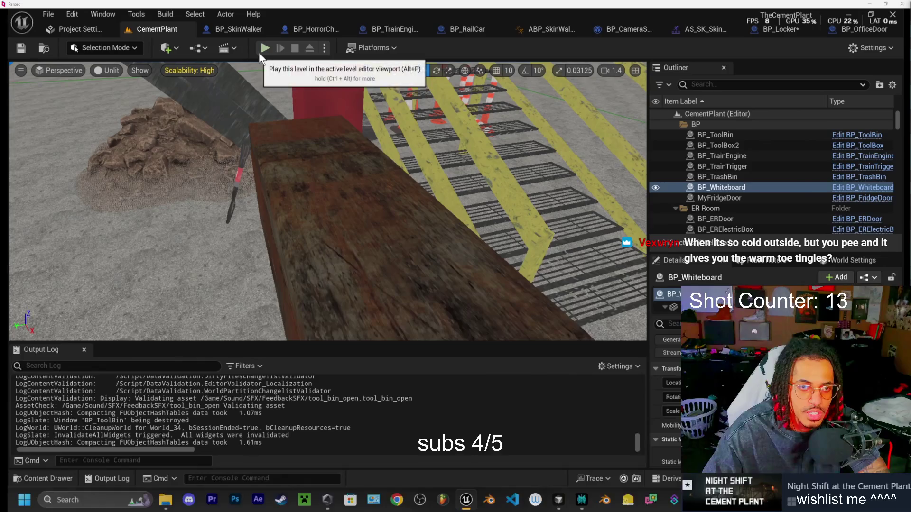
pyautogui.click(265, 48)
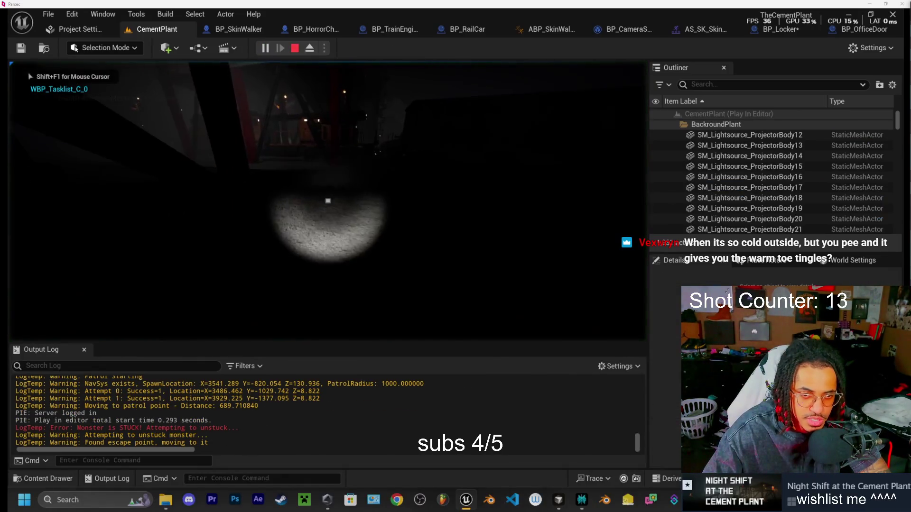
pyautogui.press('w')
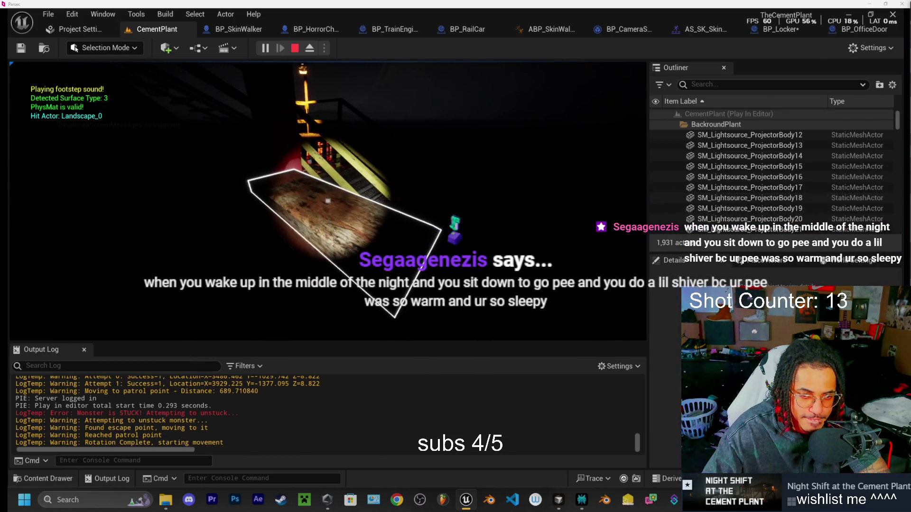
pyautogui.press('Escape')
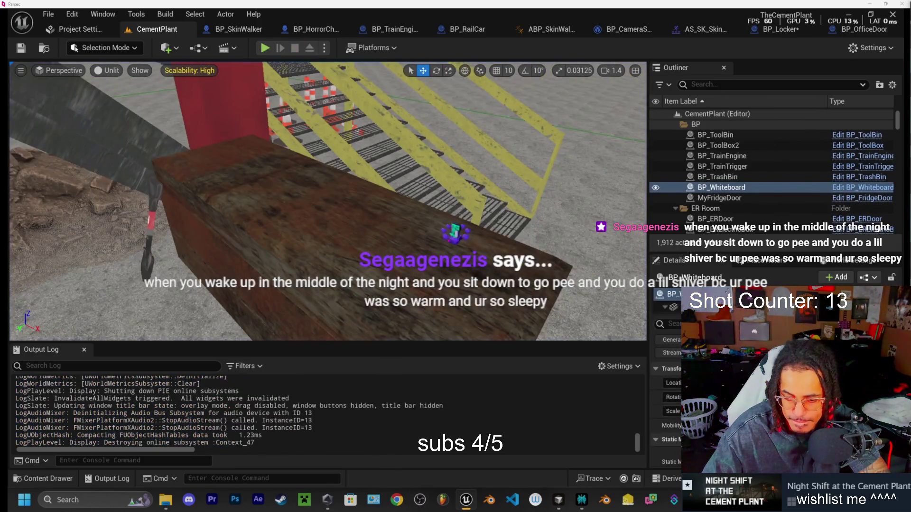
pyautogui.click(558, 499)
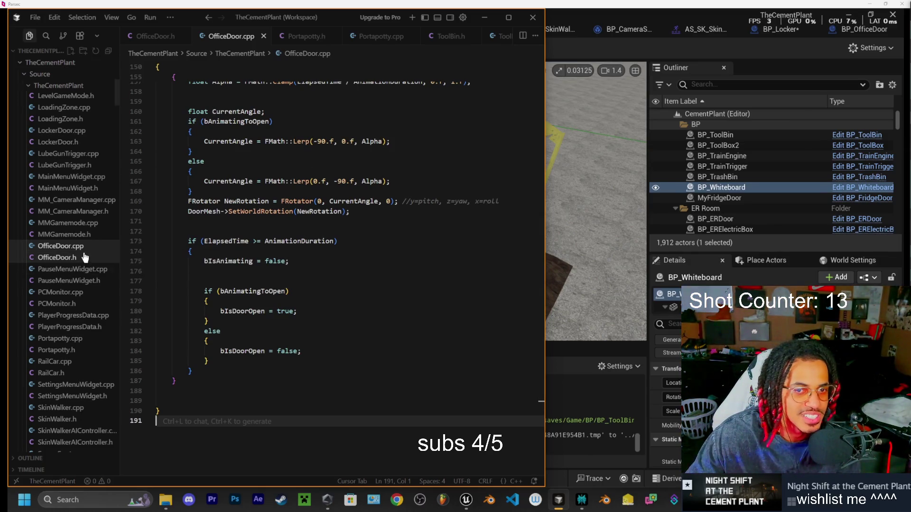
# - Close the OfficeDoor.cpp and OfficeDoor.h files and bring up ToolBin.cpp
pyautogui.click(263, 36)
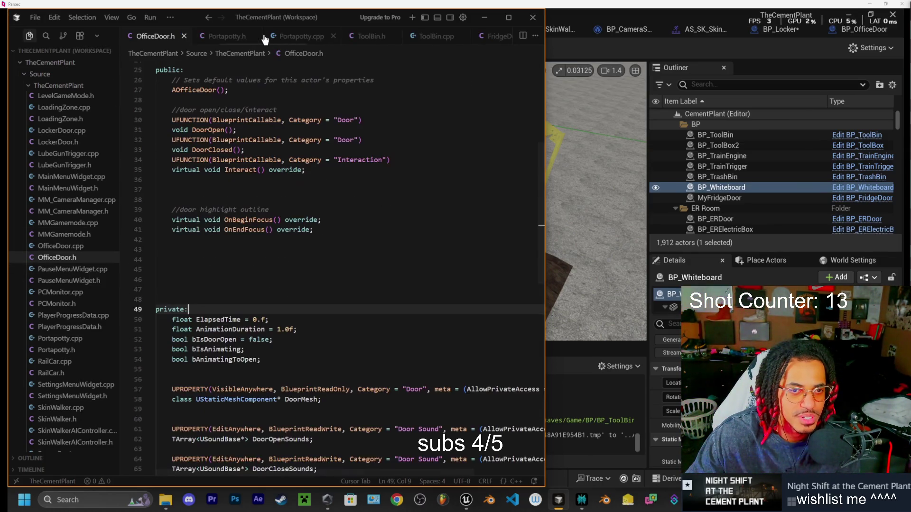
pyautogui.click(184, 36)
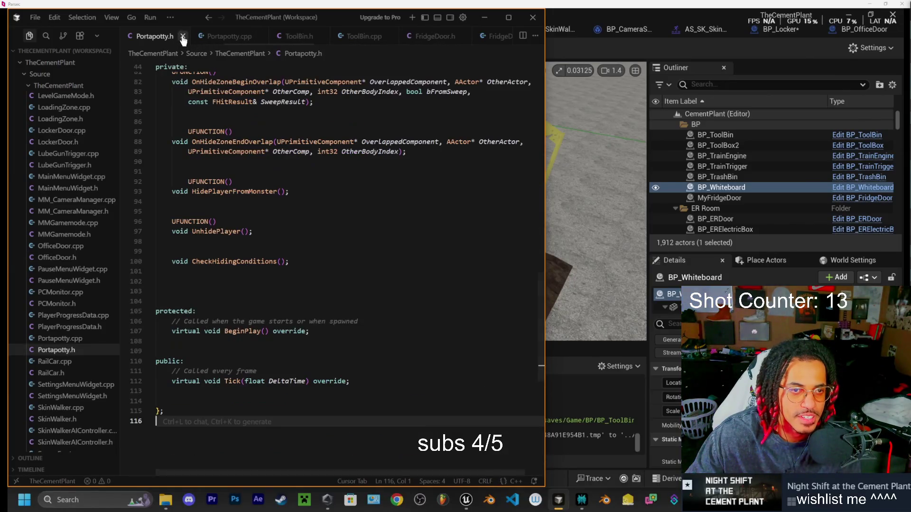
pyautogui.click(311, 41)
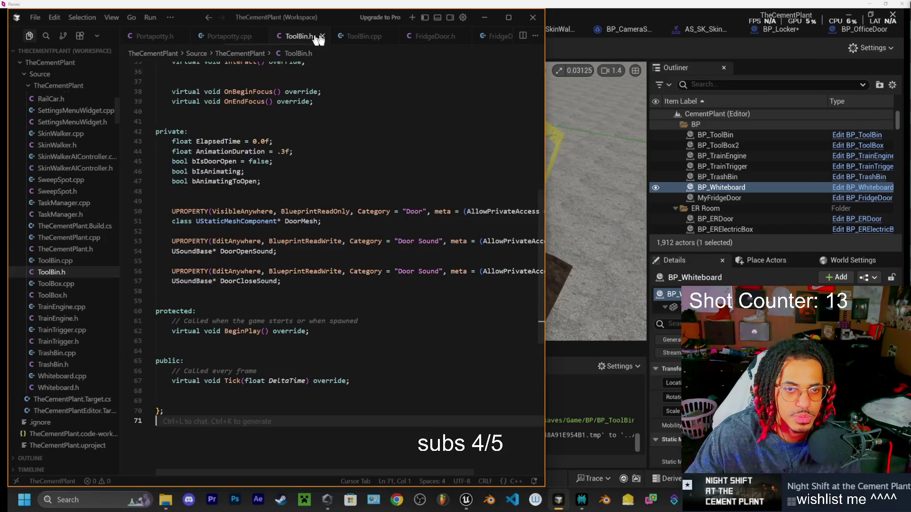
pyautogui.click(358, 37)
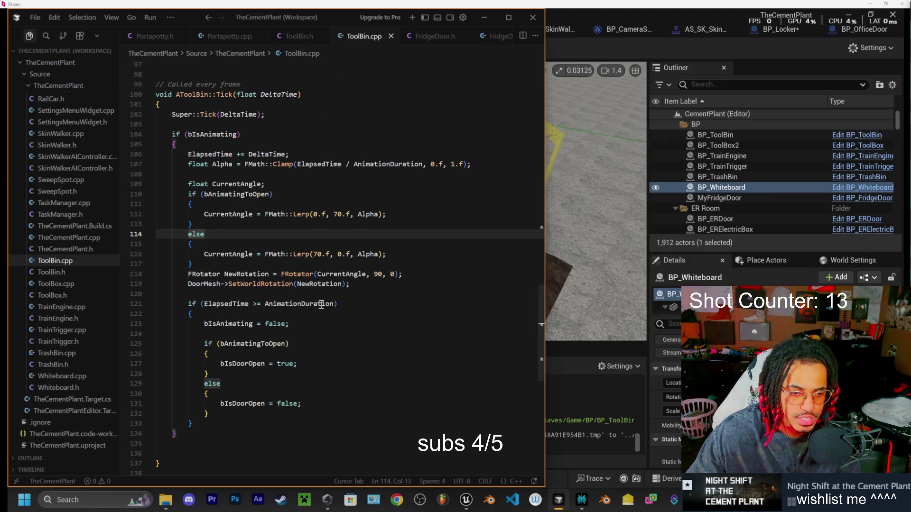
pyautogui.scroll(3, 321, 304)
# - In ToolBin.h, change AnimationDuration on line 44 from .3f to .6f
pyautogui.click(299, 36)
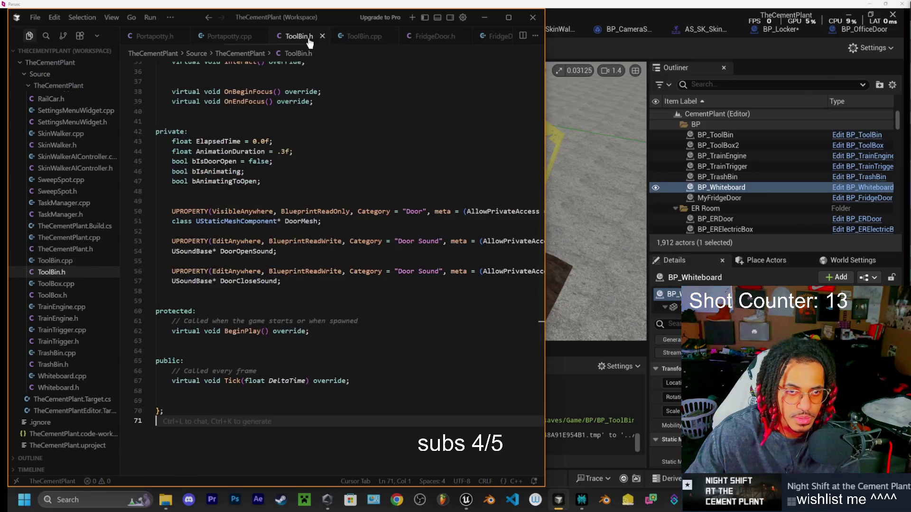
pyautogui.click(284, 151)
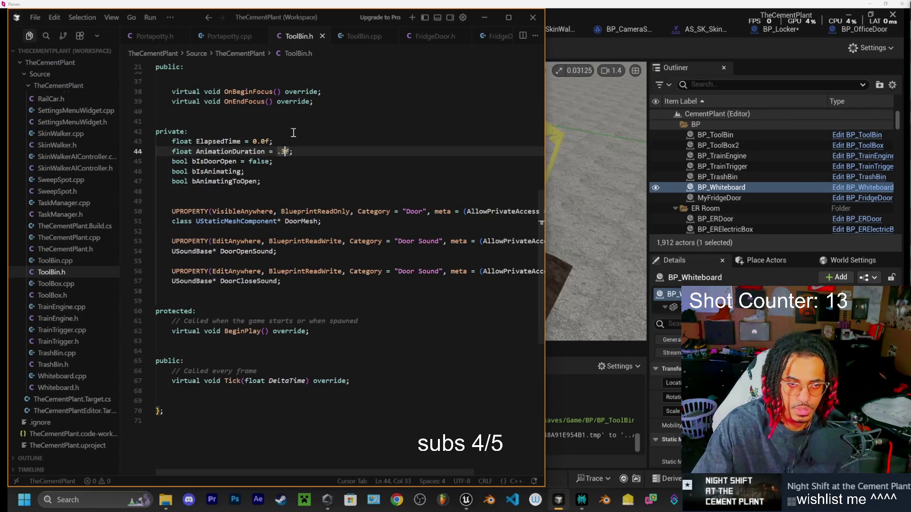
pyautogui.press('BackSpace')
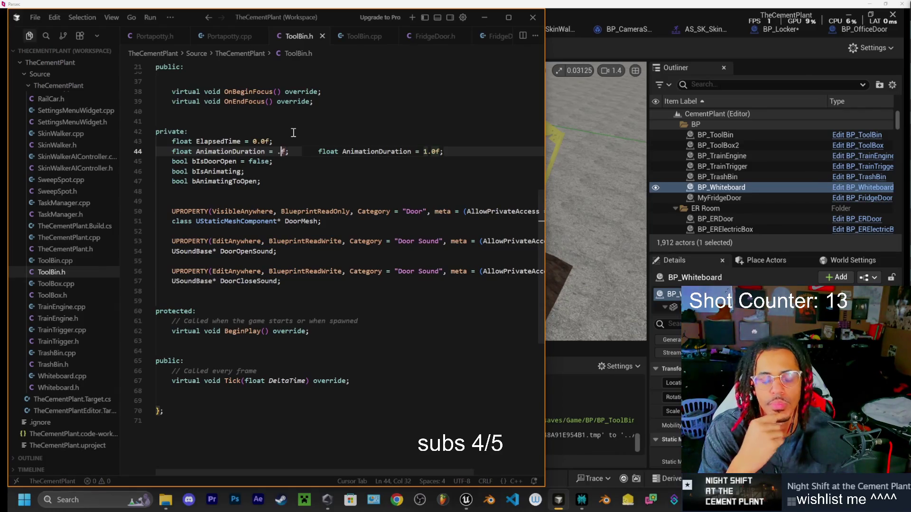
pyautogui.write('6')
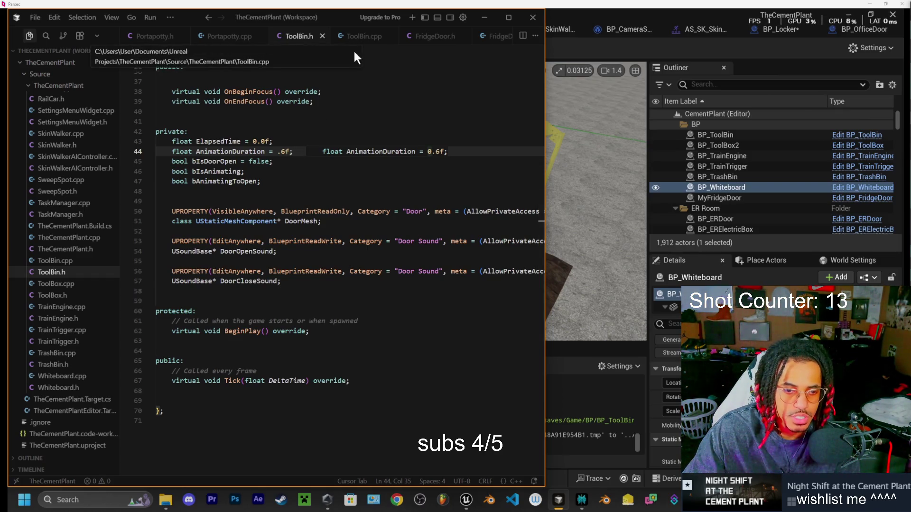
pyautogui.scroll(6, 292, 214)
pyautogui.scroll(5, 292, 214)
# - Review ToolBin.cpp's door and sound code, then live-compile with Ctrl+Alt+F11
pyautogui.click(363, 36)
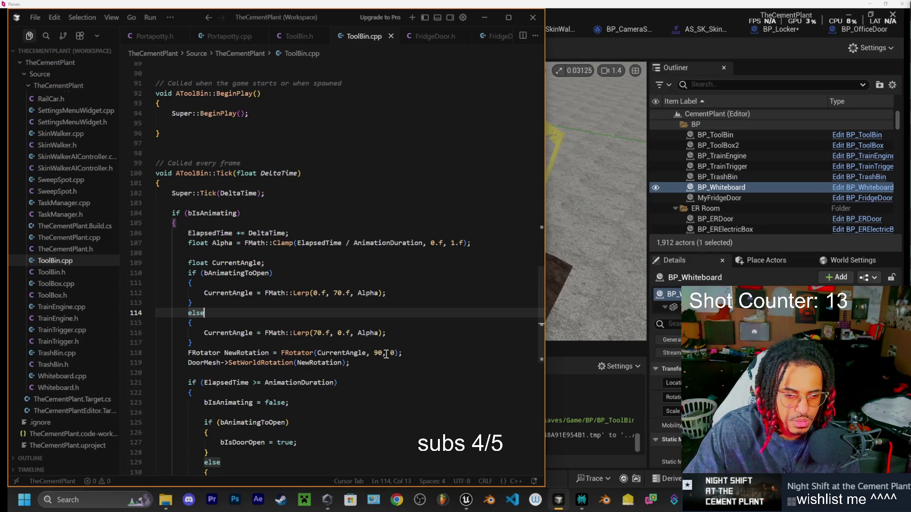
pyautogui.scroll(2, 389, 314)
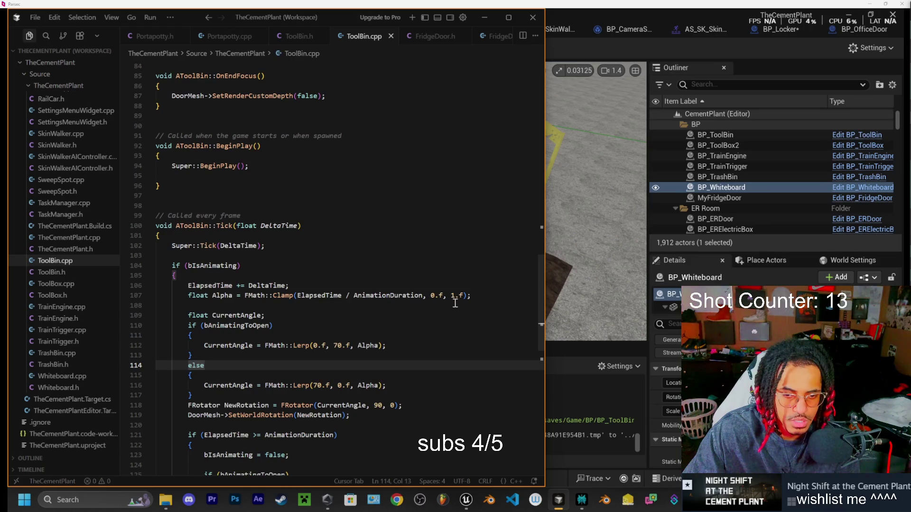
pyautogui.scroll(8, 368, 290)
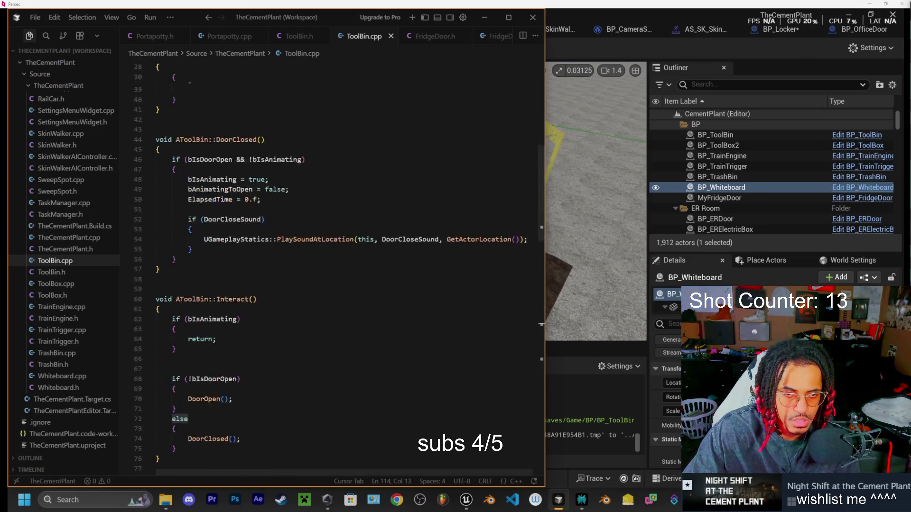
pyautogui.scroll(-15, 366, 313)
pyautogui.scroll(15, 427, 373)
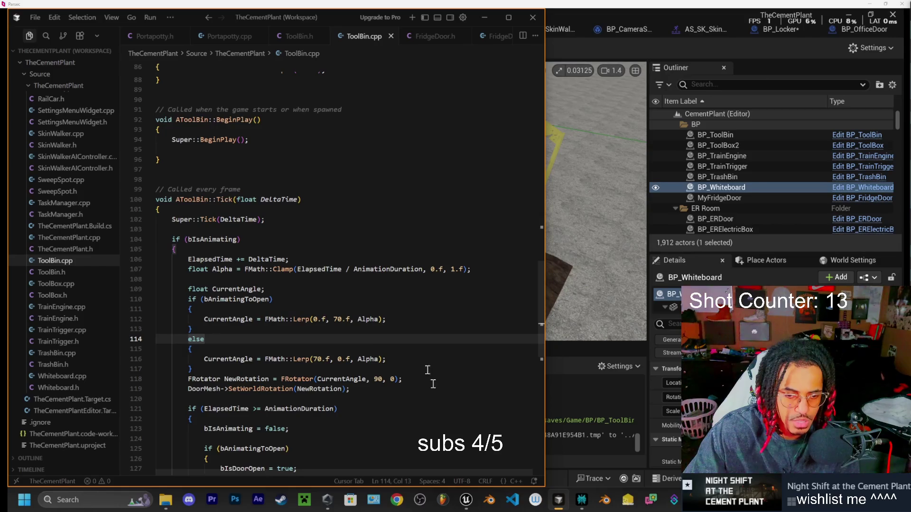
pyautogui.scroll(12, 328, 327)
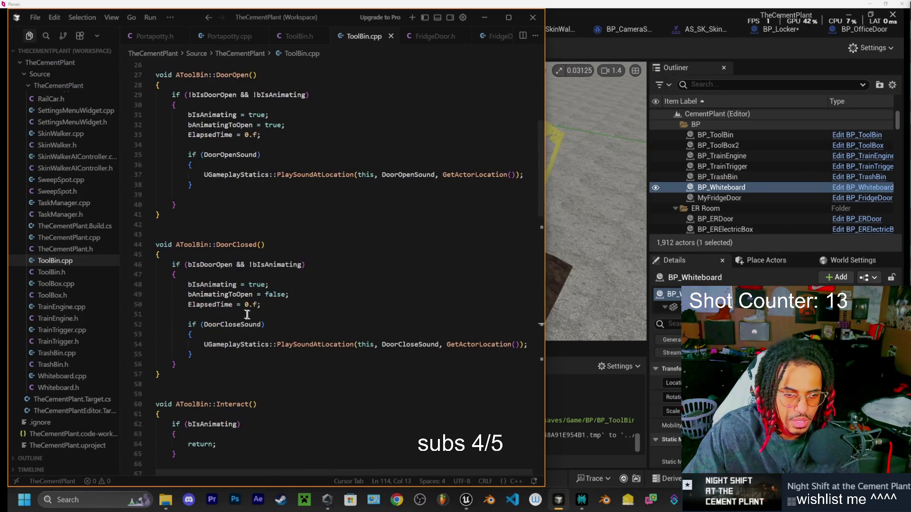
pyautogui.scroll(8, 247, 308)
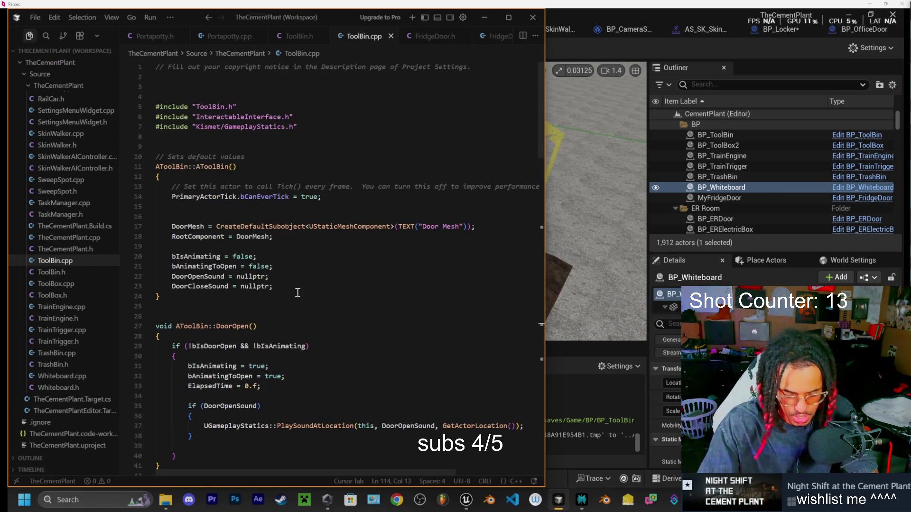
pyautogui.hotkey('ctrl', 'alt', 'F11')
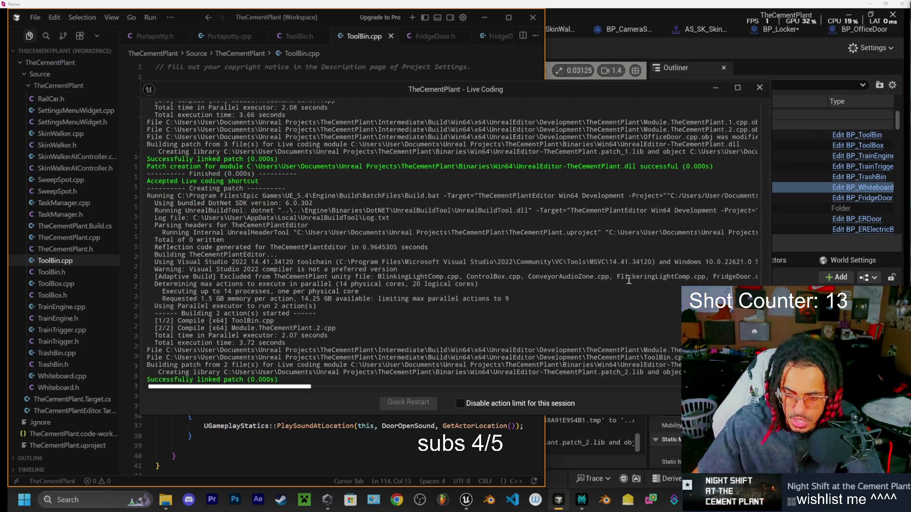
# - Close the Live Coding log, then play the level, walk to the tool bin, and stop
pyautogui.click(760, 88)
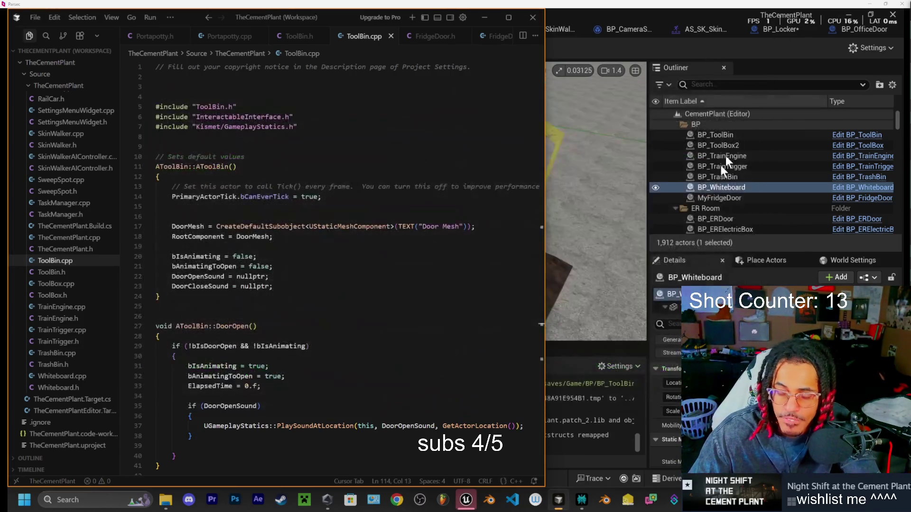
pyautogui.click(467, 504)
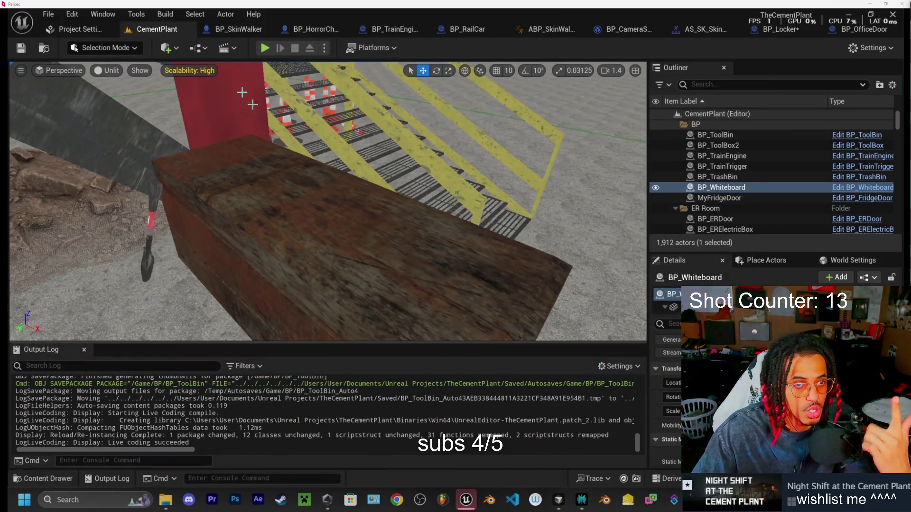
pyautogui.click(265, 49)
pyautogui.press('w')
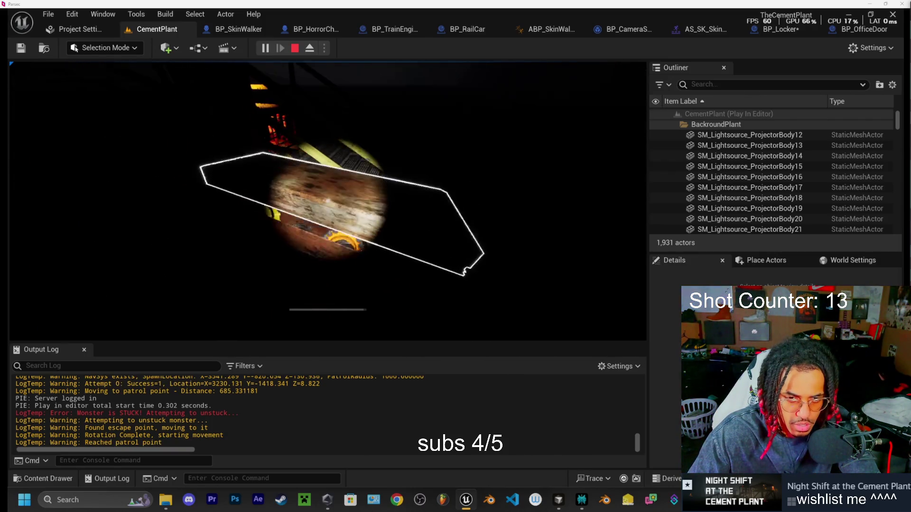
pyautogui.press('Escape')
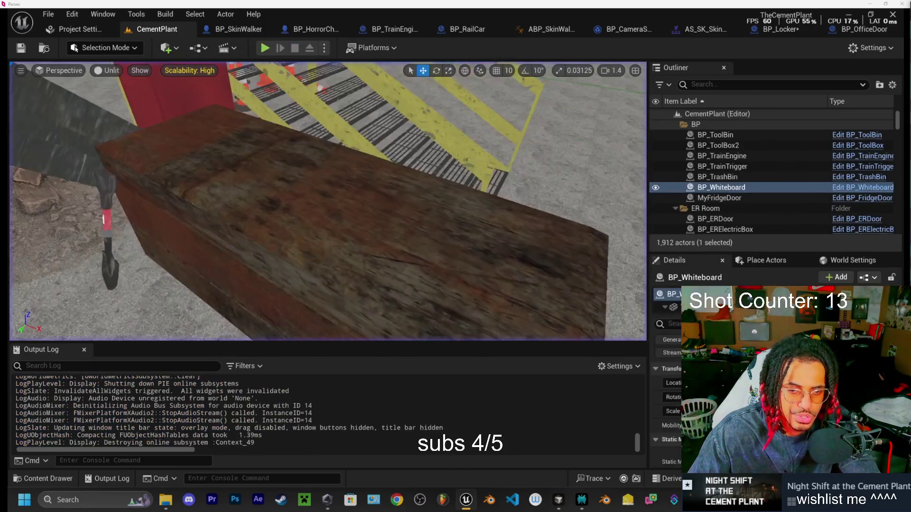
# - Edit AnimationDuration in ToolBin.h to .9f and Live Code the patch into Unreal
pyautogui.moveTo(557, 500)
pyautogui.click(612, 446)
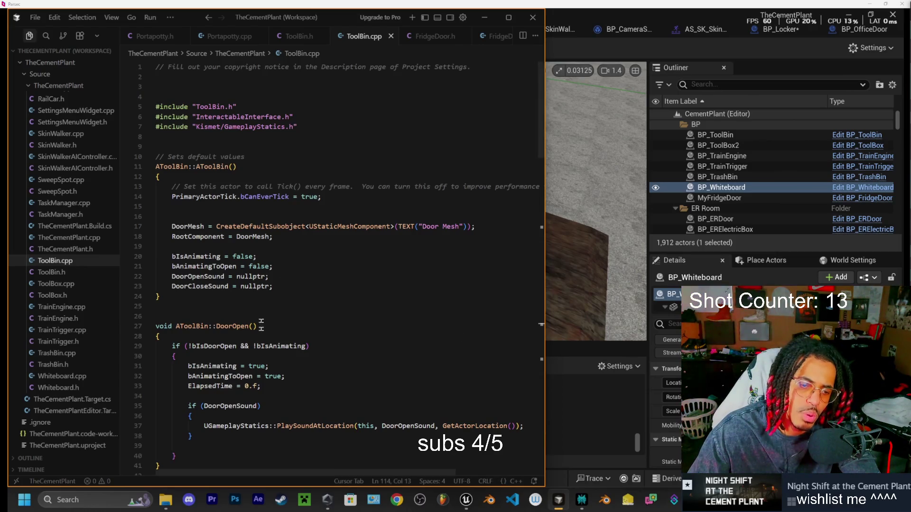
pyautogui.click(306, 38)
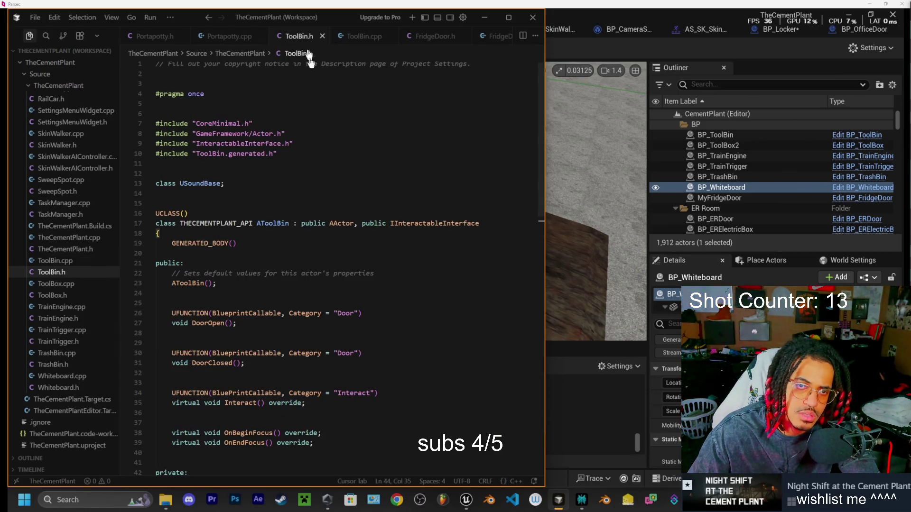
pyautogui.scroll(-3, 266, 341)
pyautogui.press('Left')
pyautogui.press('Left')
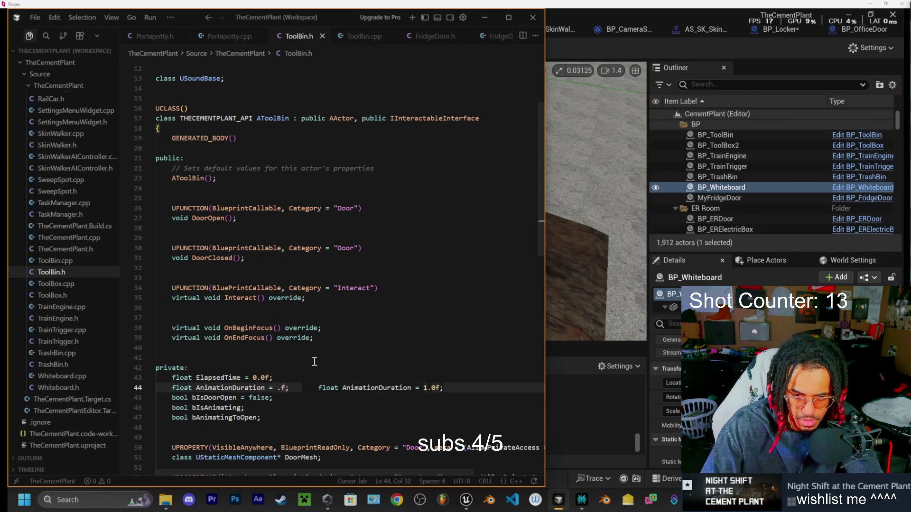
pyautogui.write('9')
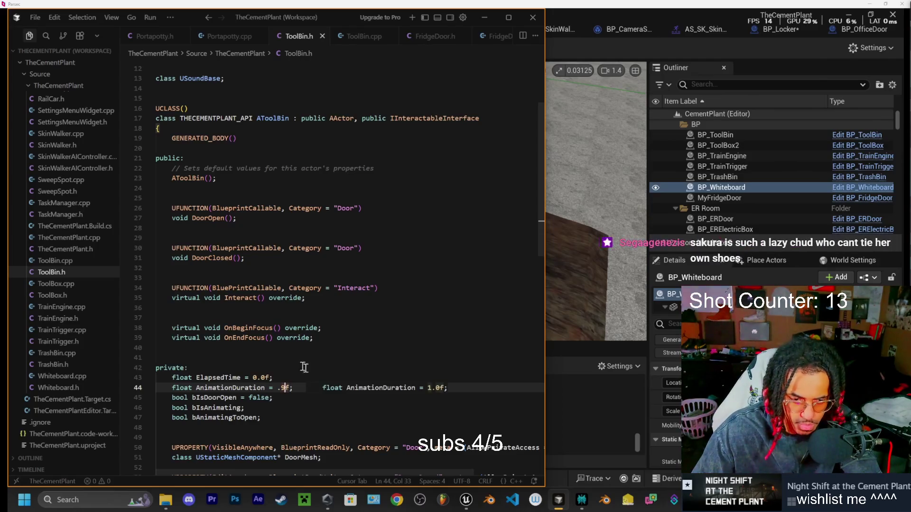
pyautogui.click(310, 370)
pyautogui.hotkey('ctrl', 'alt', 'F11')
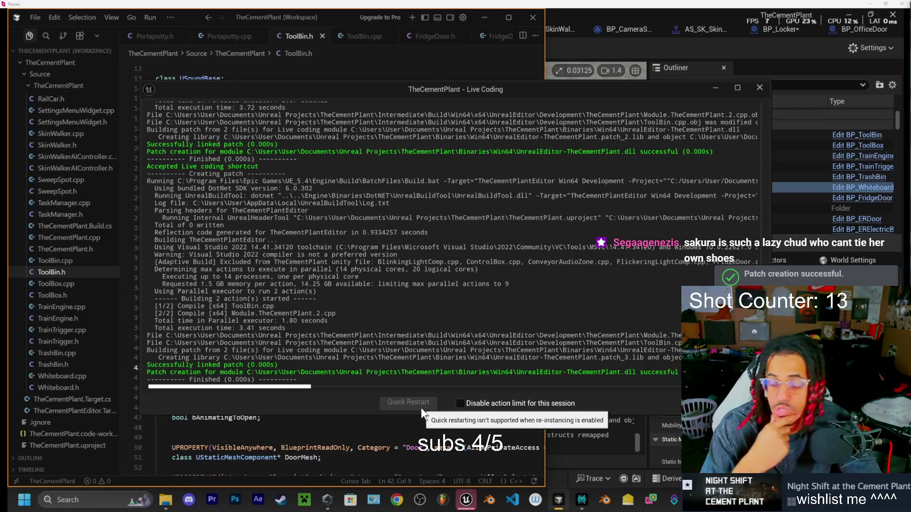
pyautogui.click(759, 89)
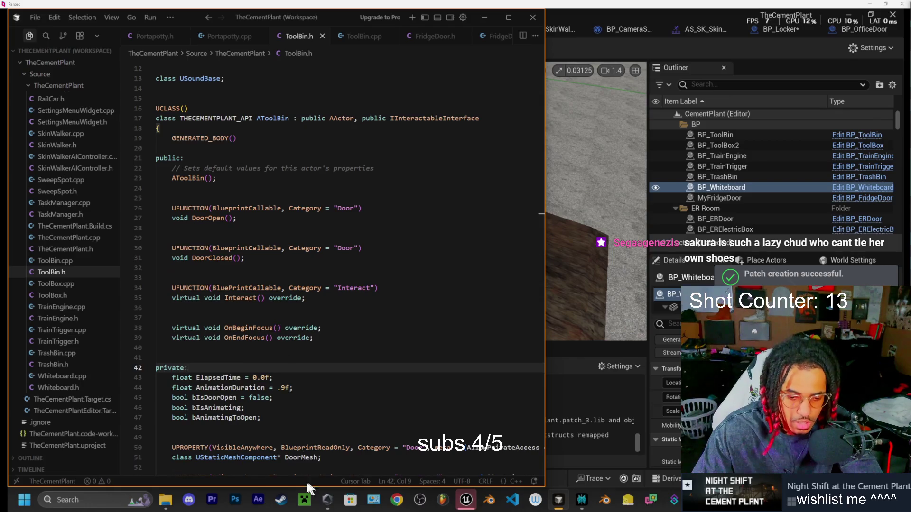
pyautogui.click(466, 500)
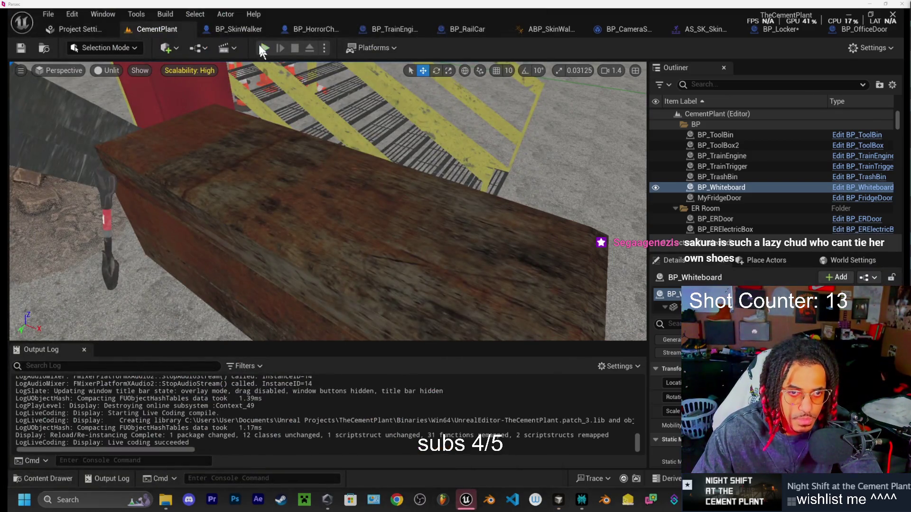
pyautogui.click(265, 48)
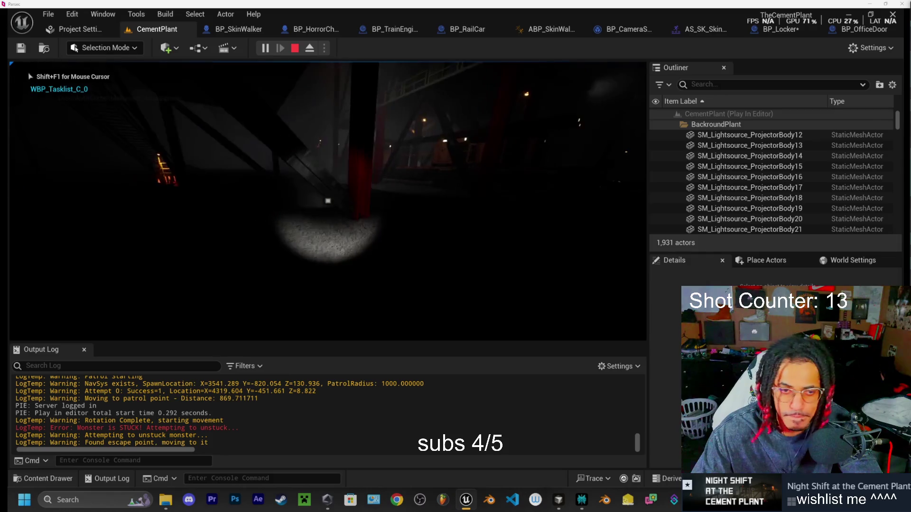
pyautogui.press('w')
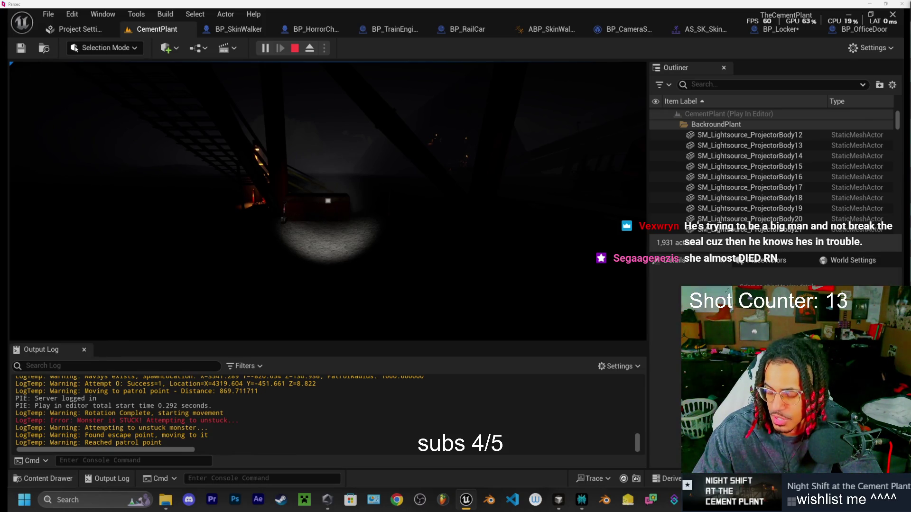
pyautogui.press('w')
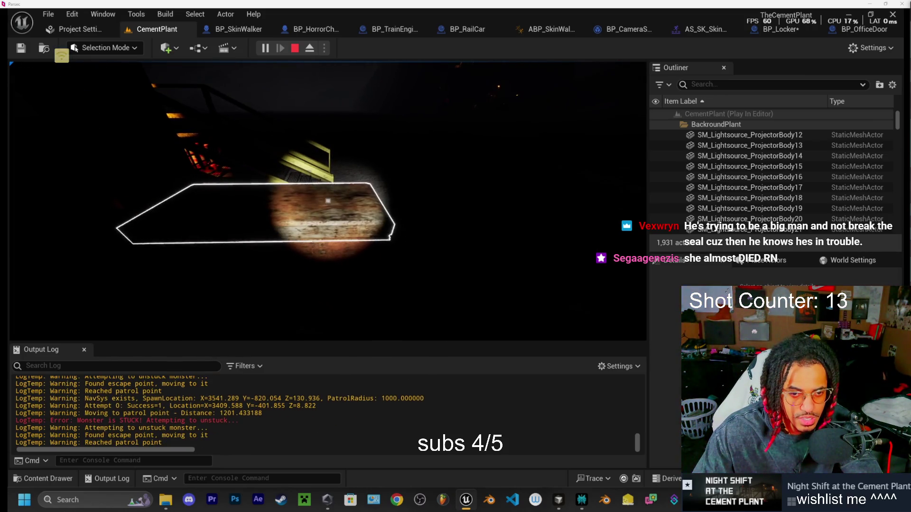
pyautogui.press('Escape')
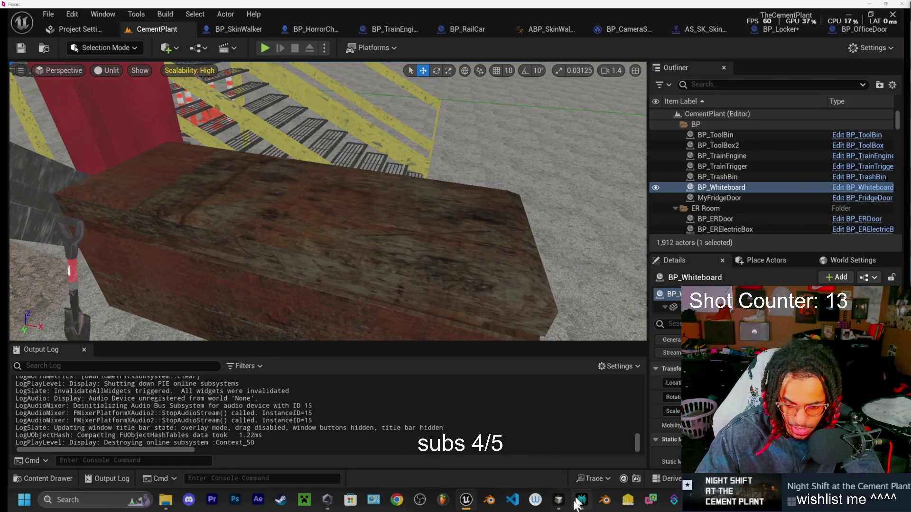
pyautogui.moveTo(562, 507)
pyautogui.click(616, 446)
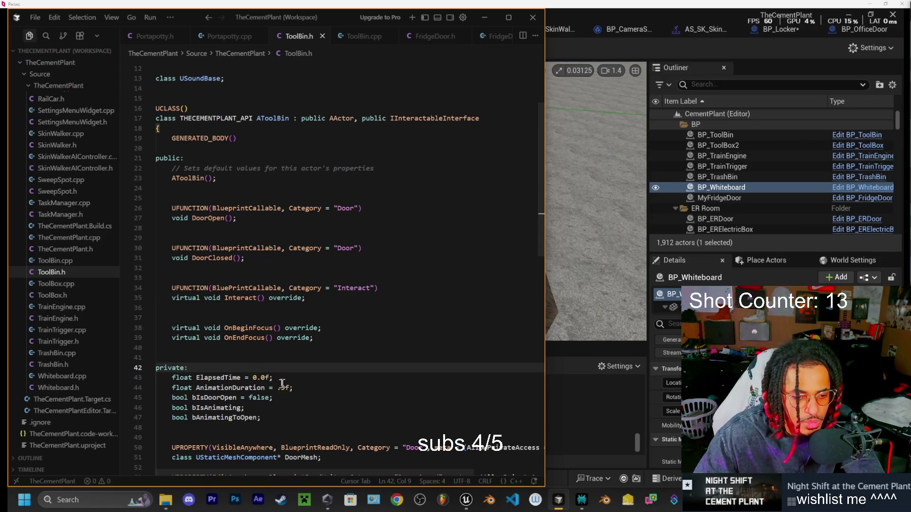
# - Restore ToolBin.h's AnimationDuration to 1.0f and live-compile it with Ctrl+Alt+F11
pyautogui.click(285, 388)
pyautogui.press('BackSpace')
pyautogui.press('BackSpace')
pyautogui.write('1.0')
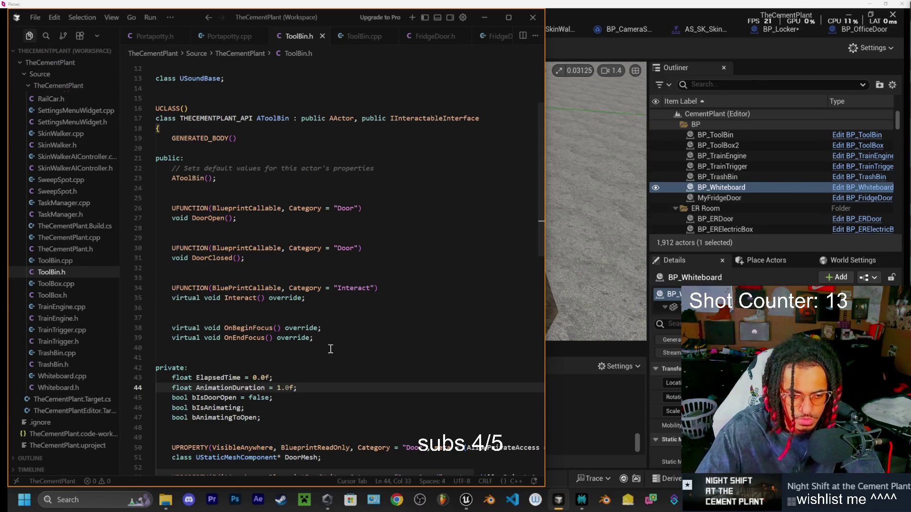
pyautogui.hotkey('ctrl', 'alt', 'F11')
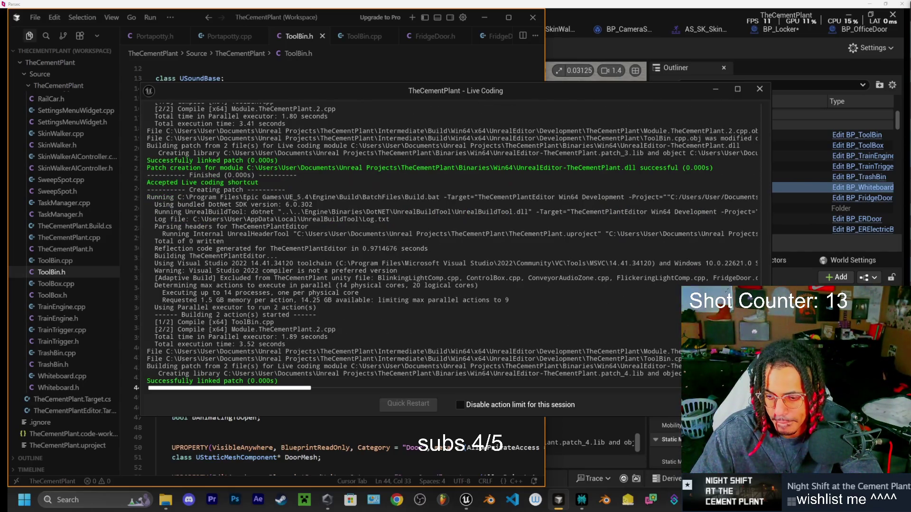
pyautogui.click(758, 90)
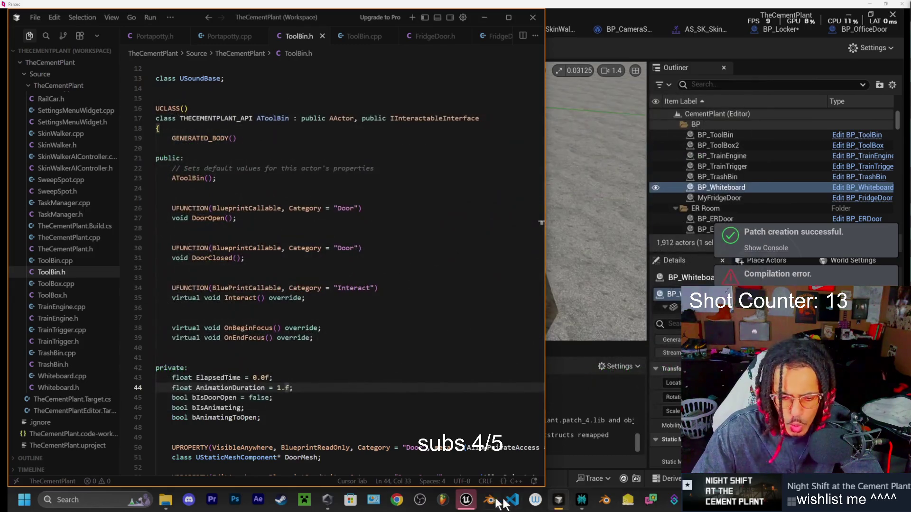
pyautogui.click(468, 499)
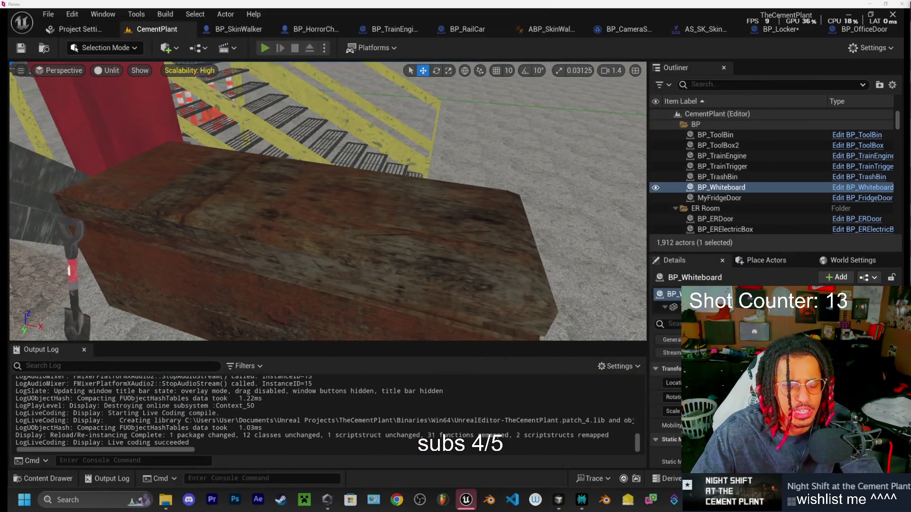
# - Play-test the CementPlant level by walking around to check the tool bin, then stop playing
pyautogui.click(265, 48)
pyautogui.press('w')
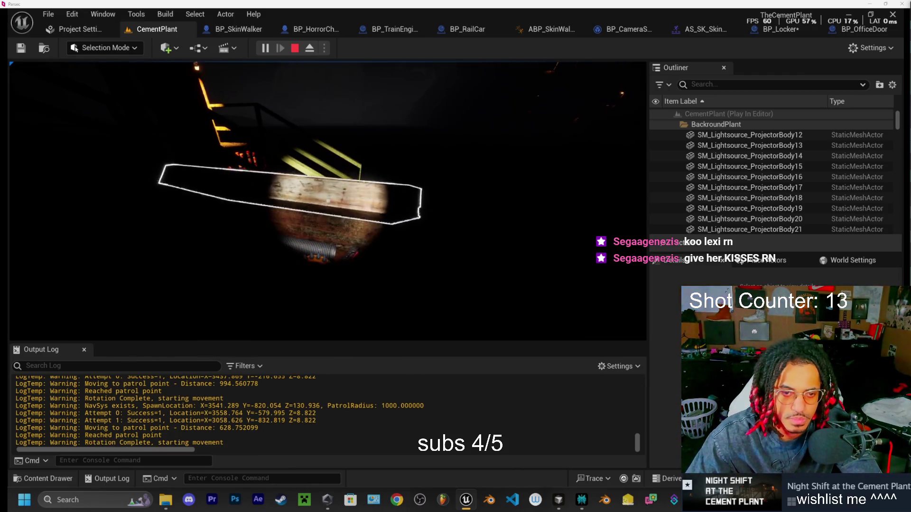
pyautogui.press('w')
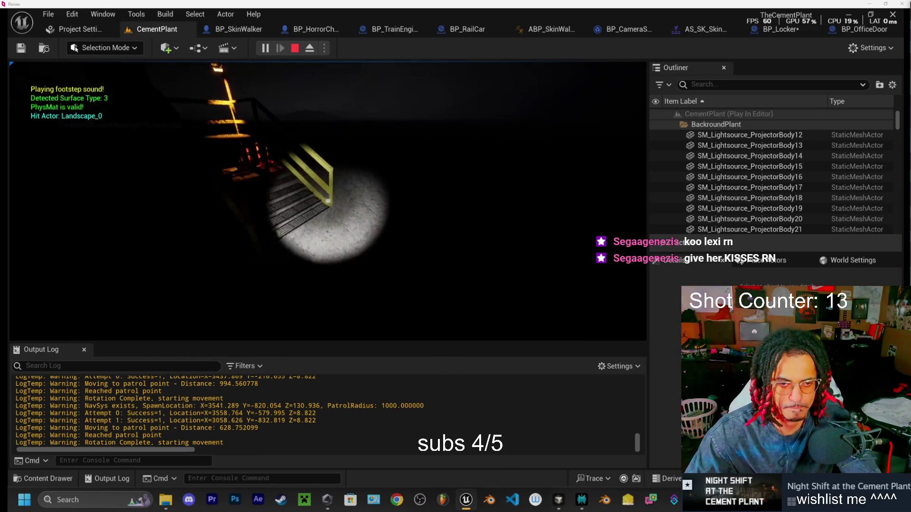
pyautogui.press('Escape')
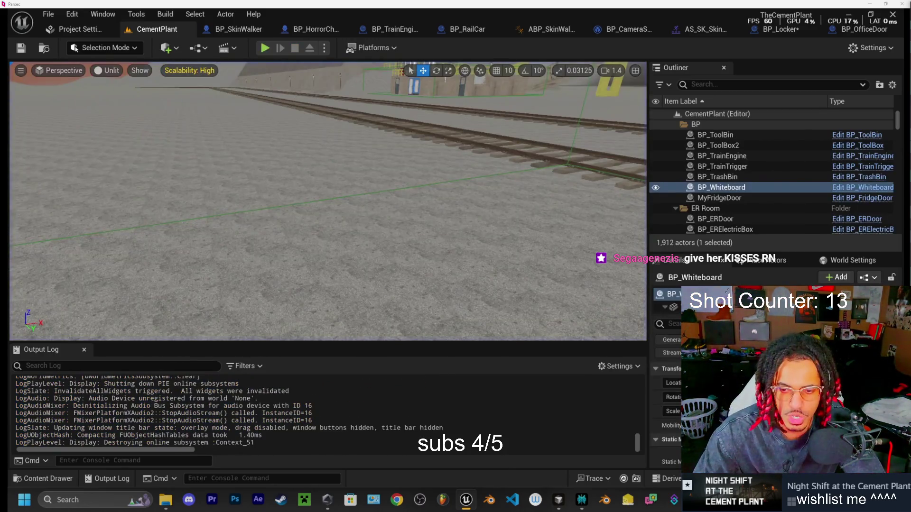
pyautogui.press('f')
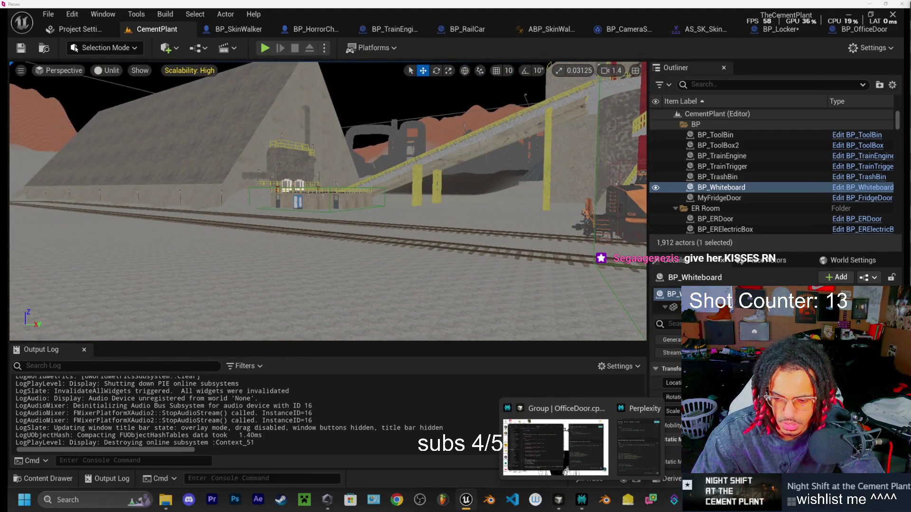
pyautogui.hotkey('alt', 'Tab')
# - Replace the skinwalker prompt with 'plastic door open' and generate sound effects
pyautogui.moveTo(443, 426); pyautogui.dragTo(313, 423)
pyautogui.write('pla')
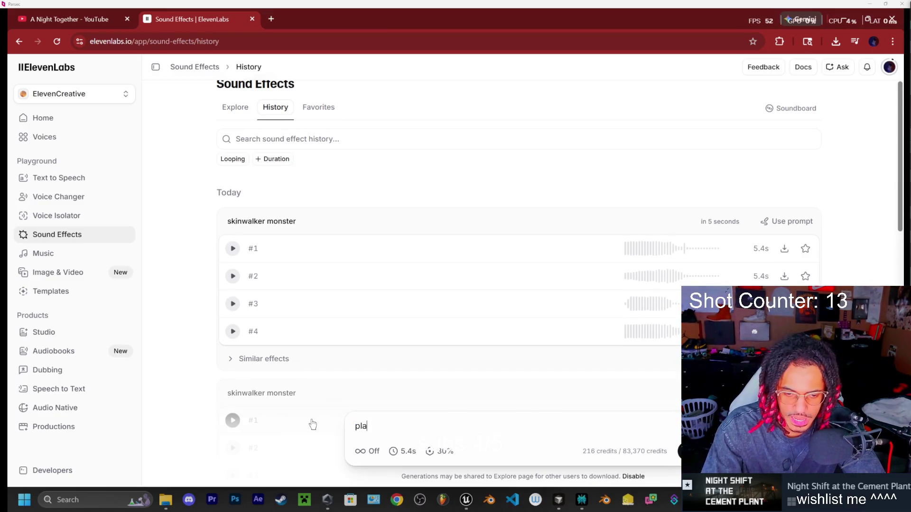
pyautogui.write('stic door open')
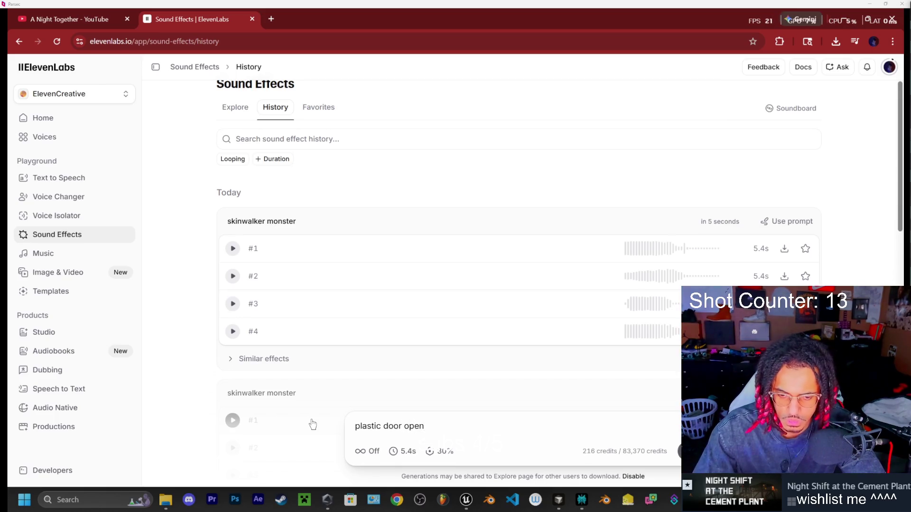
pyautogui.press('Return')
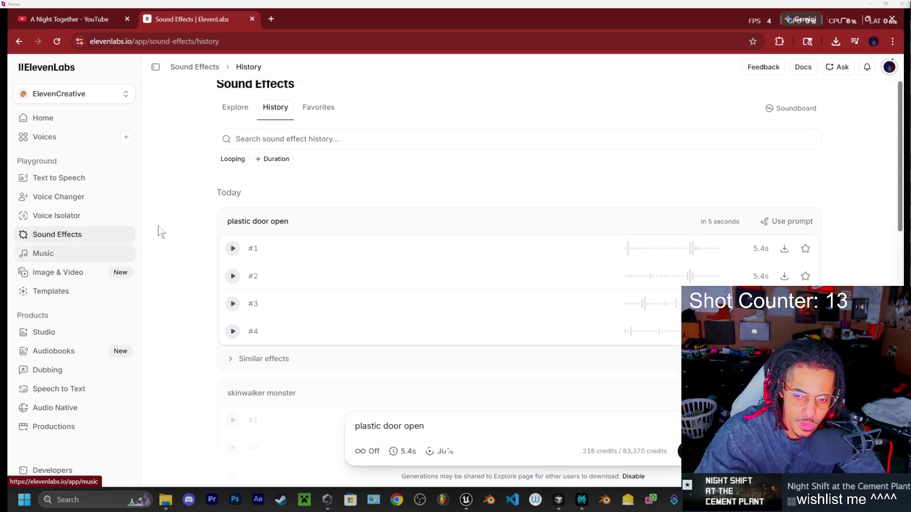
# - Audition the four plastic door open takes, playing #2, #3, #4, then #1
pyautogui.click(233, 276)
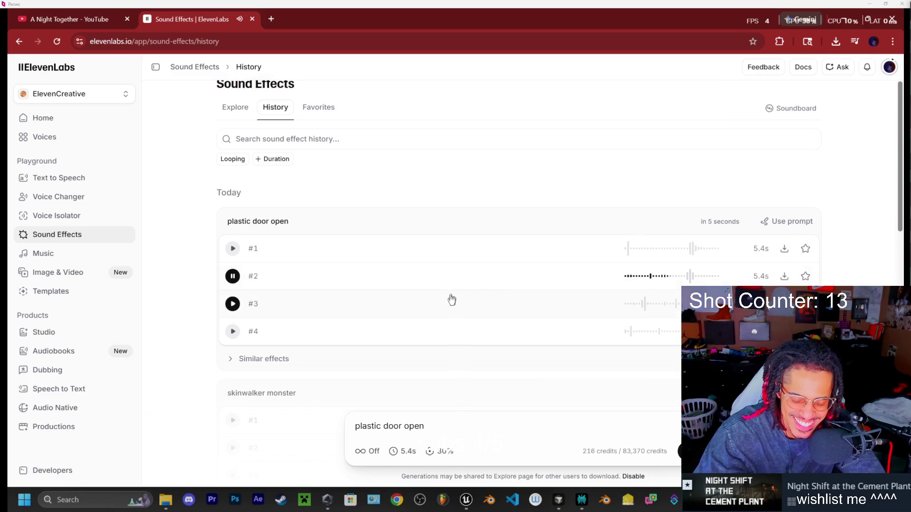
pyautogui.click(232, 306)
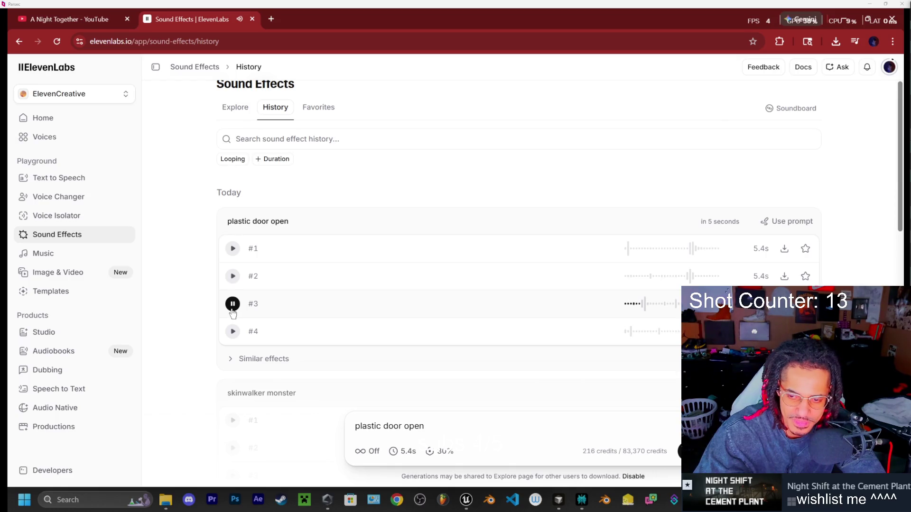
pyautogui.click(234, 336)
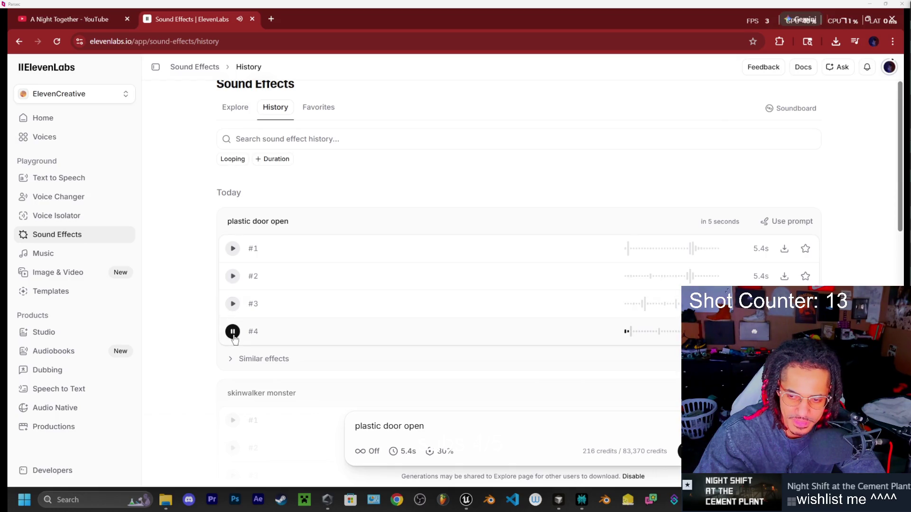
pyautogui.click(235, 249)
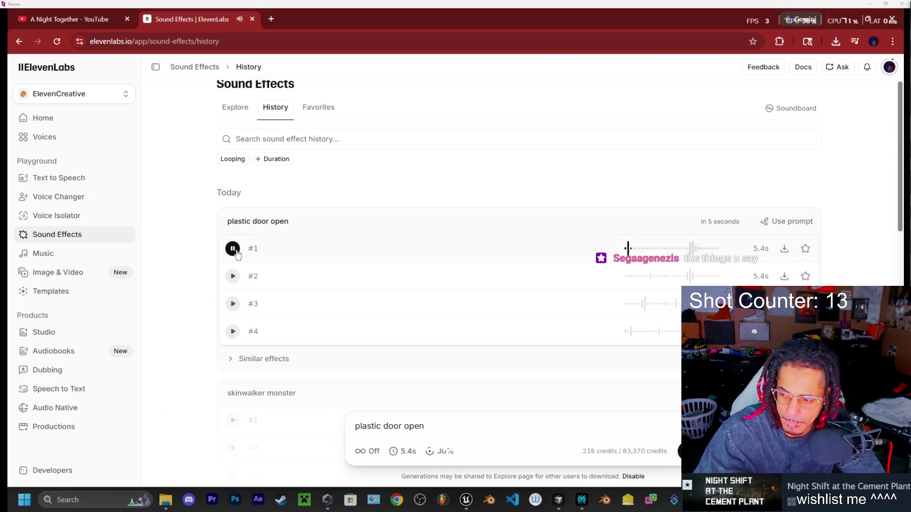
pyautogui.click(234, 249)
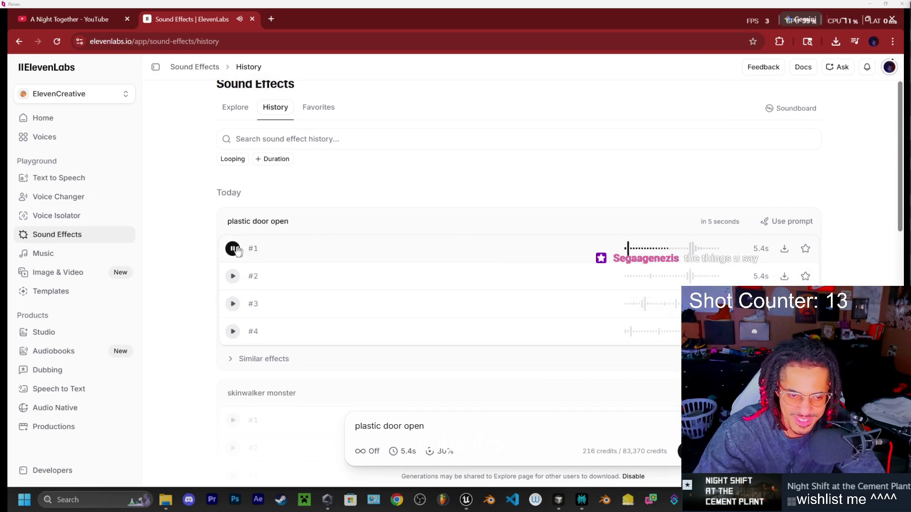
pyautogui.rightClick(446, 417)
pyautogui.click(440, 431)
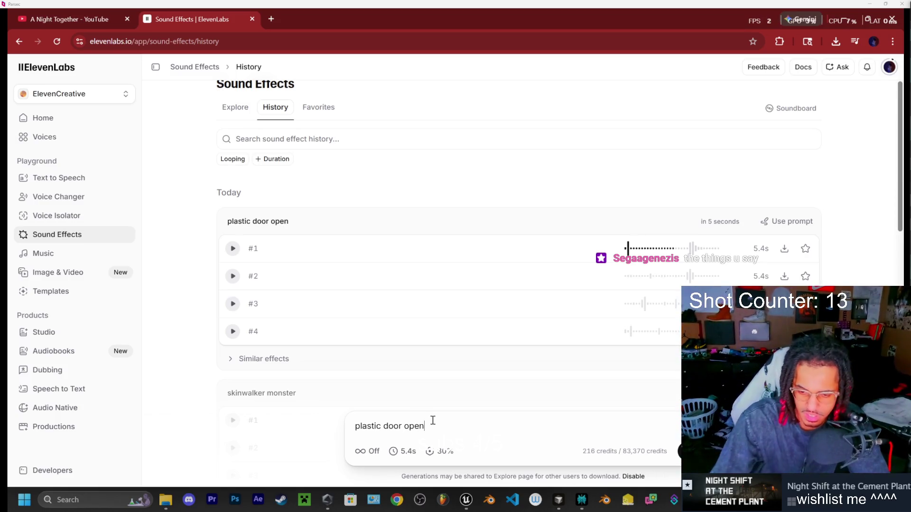
pyautogui.click(401, 453)
# - Regenerate the plastic door open sounds at 2.0 seconds and audition all four takes
pyautogui.moveTo(372, 427); pyautogui.dragTo(361, 427)
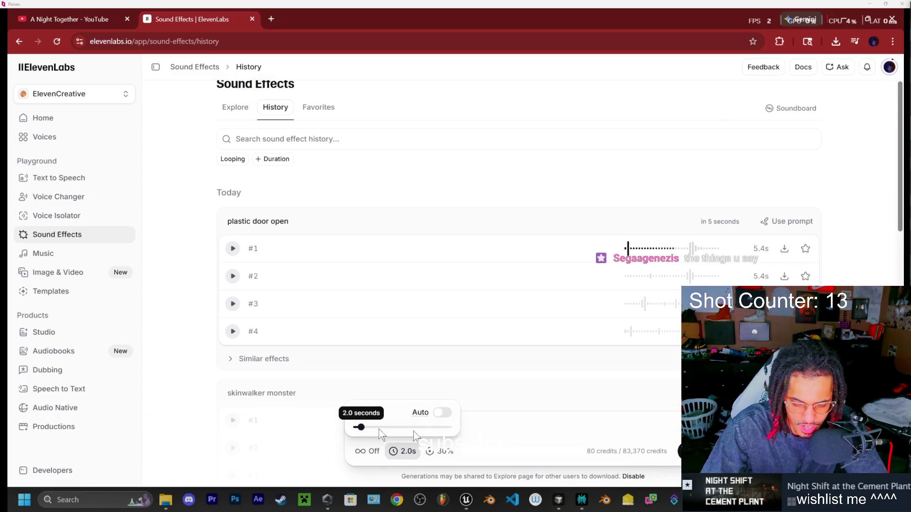
pyautogui.click(702, 451)
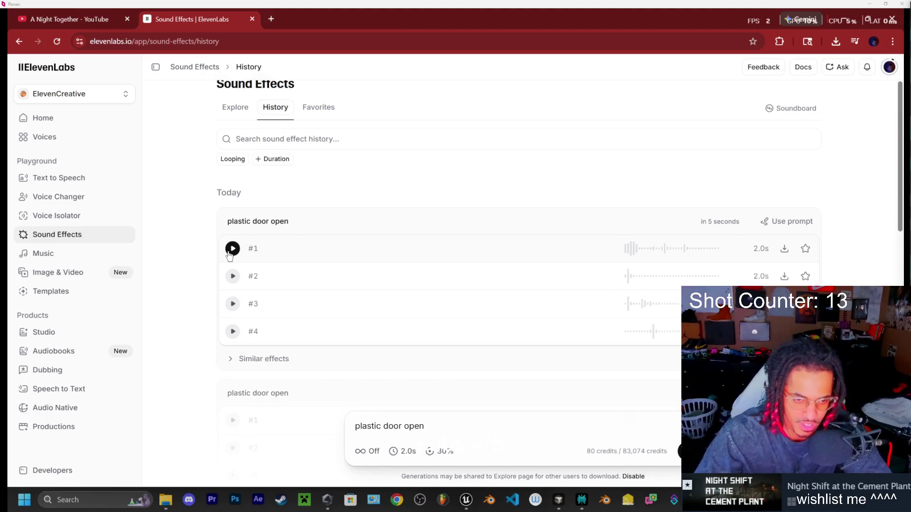
pyautogui.click(231, 252)
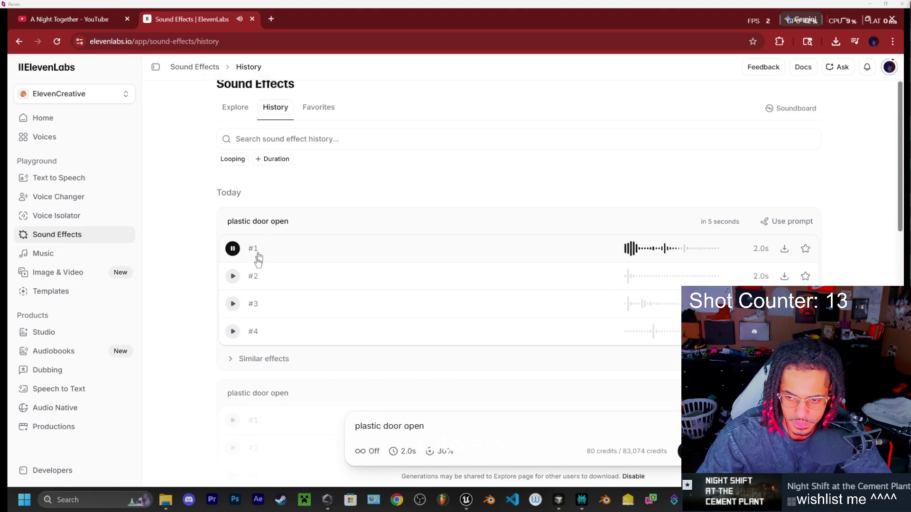
pyautogui.click(234, 277)
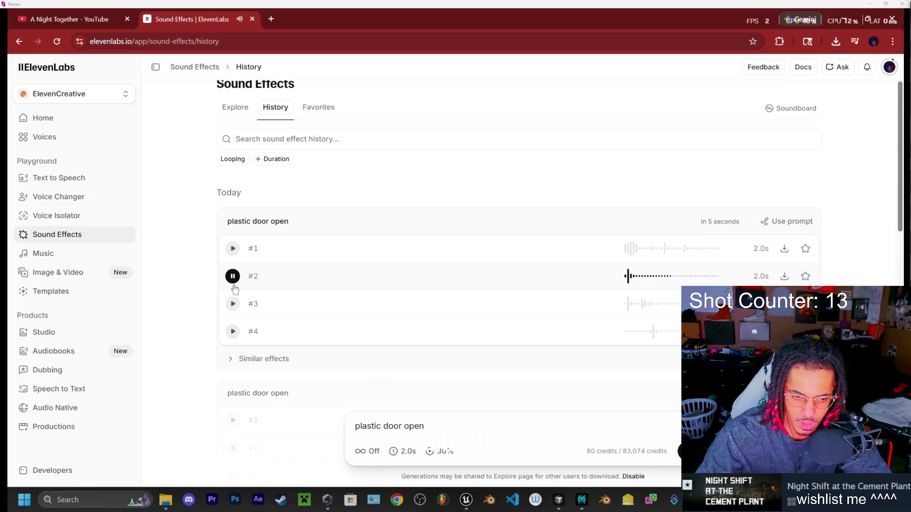
pyautogui.click(234, 277)
pyautogui.click(235, 276)
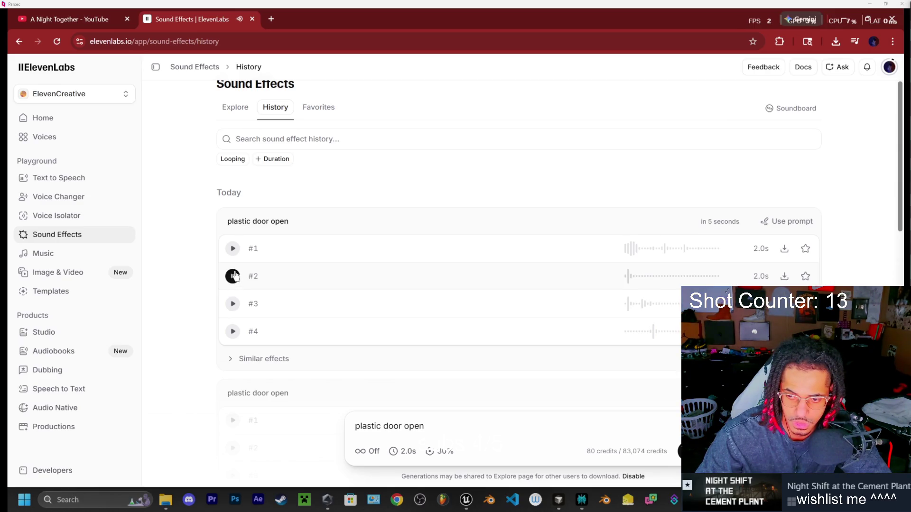
pyautogui.click(233, 304)
pyautogui.click(233, 331)
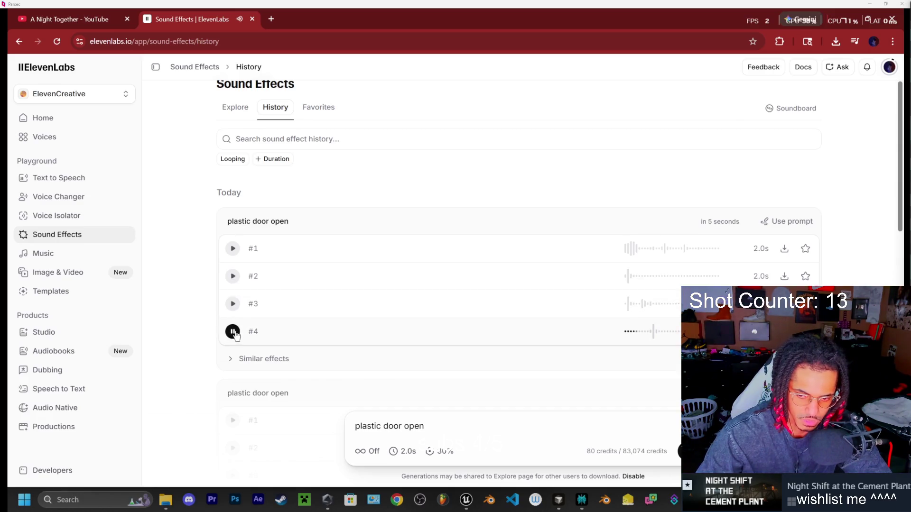
# - Download take #2 as a WAV and select the word 'open' in the prompt
pyautogui.click(783, 276)
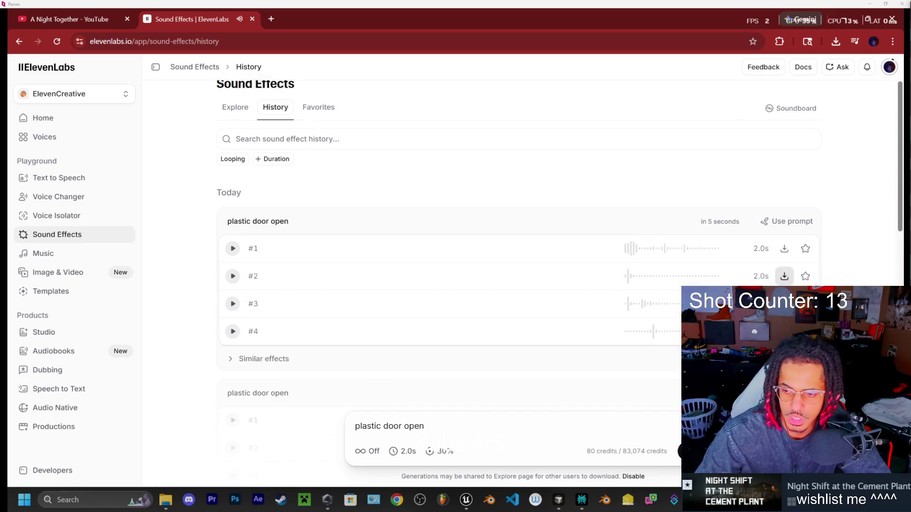
pyautogui.click(437, 427)
pyautogui.doubleClick(416, 426)
# - Generate 2.0 s 'plastic door close' sounds, audition all four takes, and return to Unreal
pyautogui.write('close')
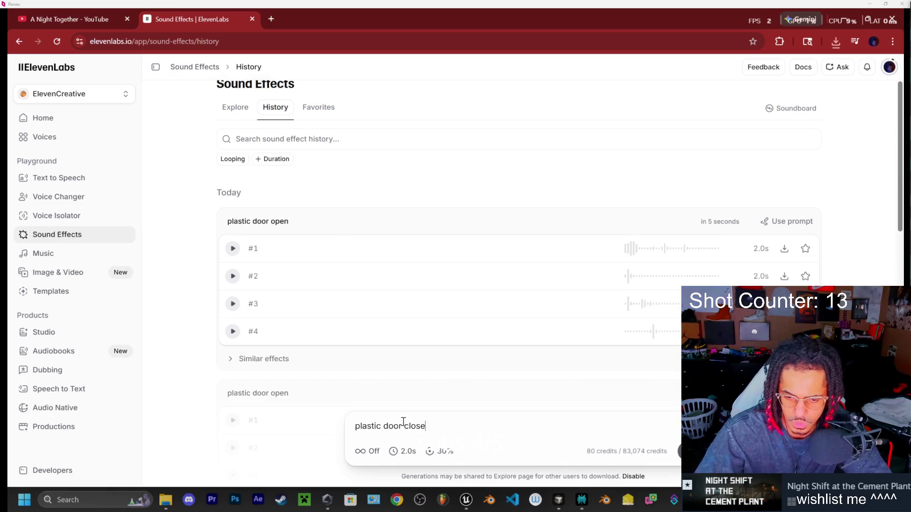
pyautogui.press('Return')
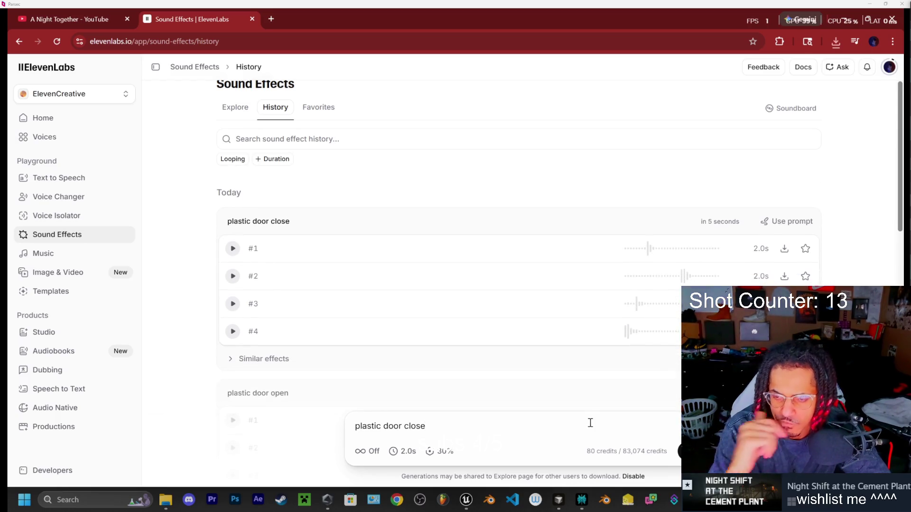
pyautogui.click(232, 249)
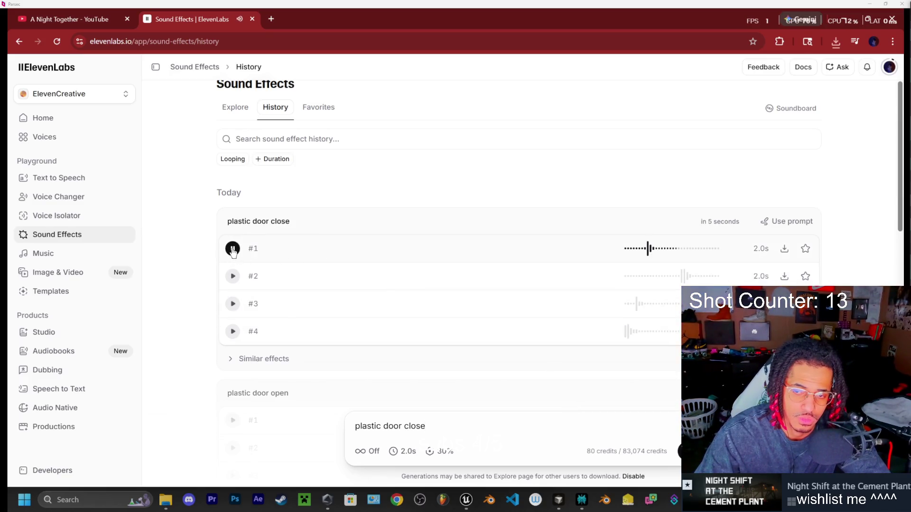
pyautogui.click(234, 277)
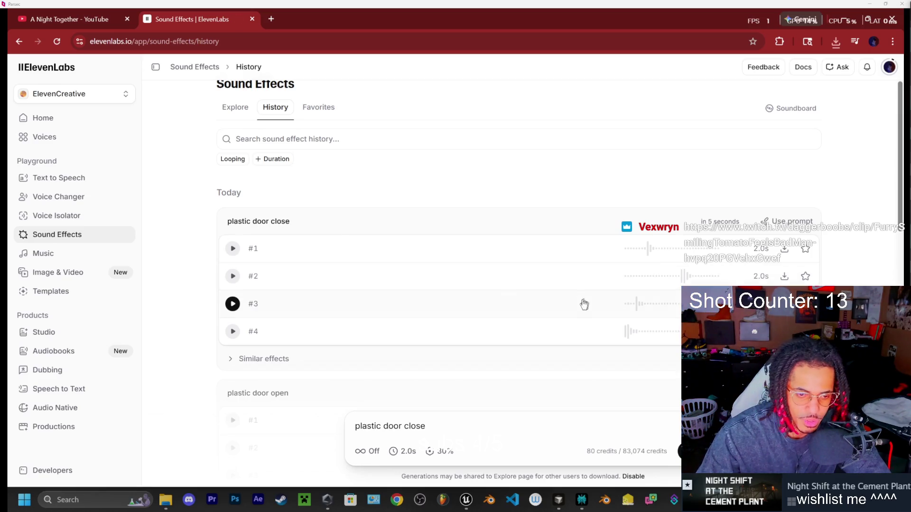
pyautogui.click(233, 304)
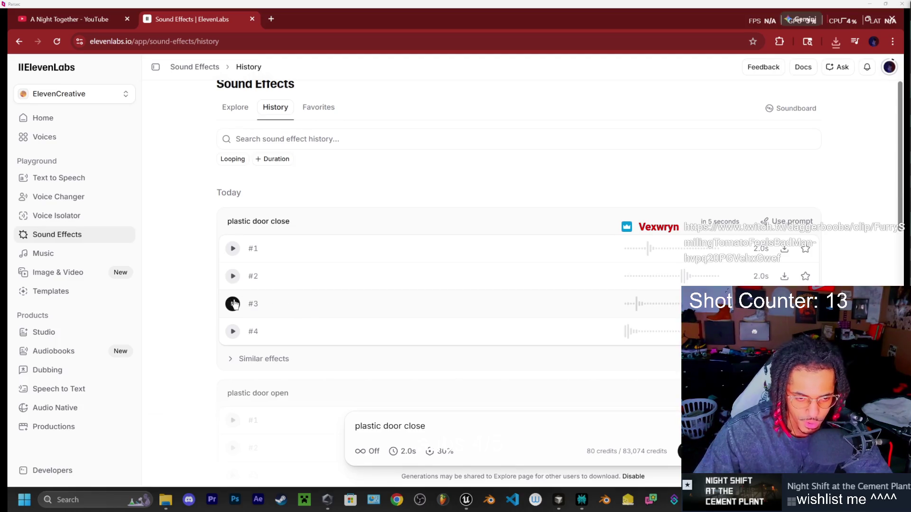
pyautogui.click(232, 331)
pyautogui.click(233, 276)
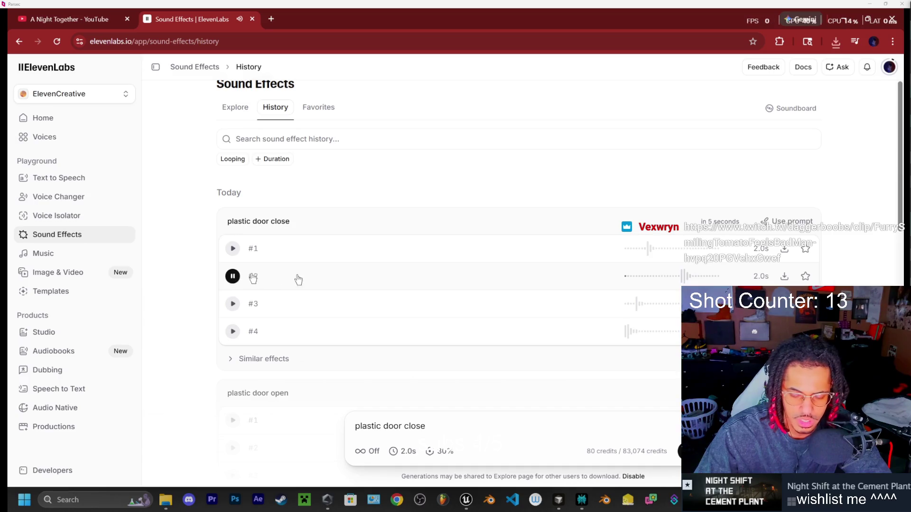
pyautogui.click(232, 249)
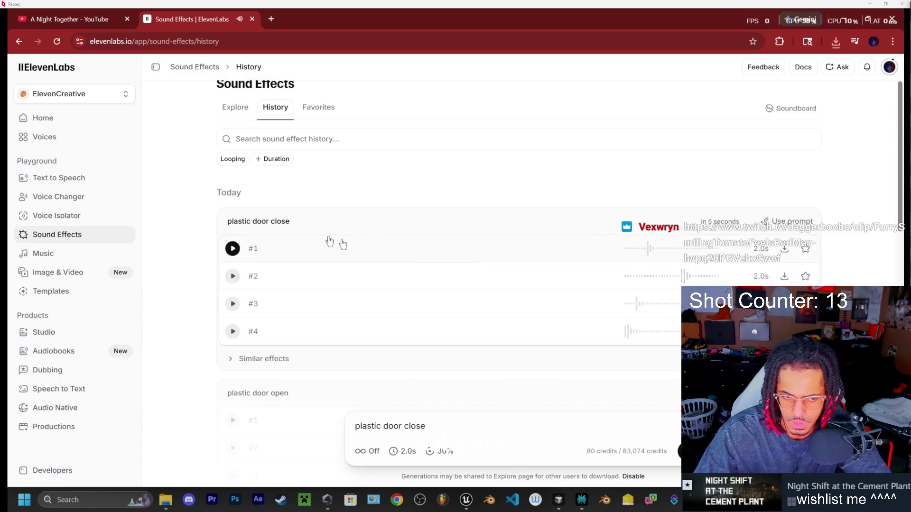
pyautogui.click(233, 248)
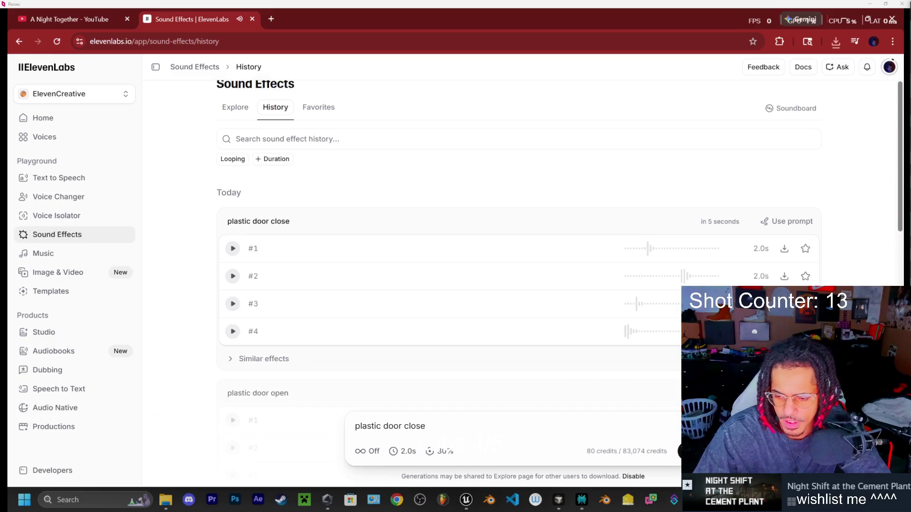
pyautogui.hotkey('alt', 'Tab')
pyautogui.press('w')
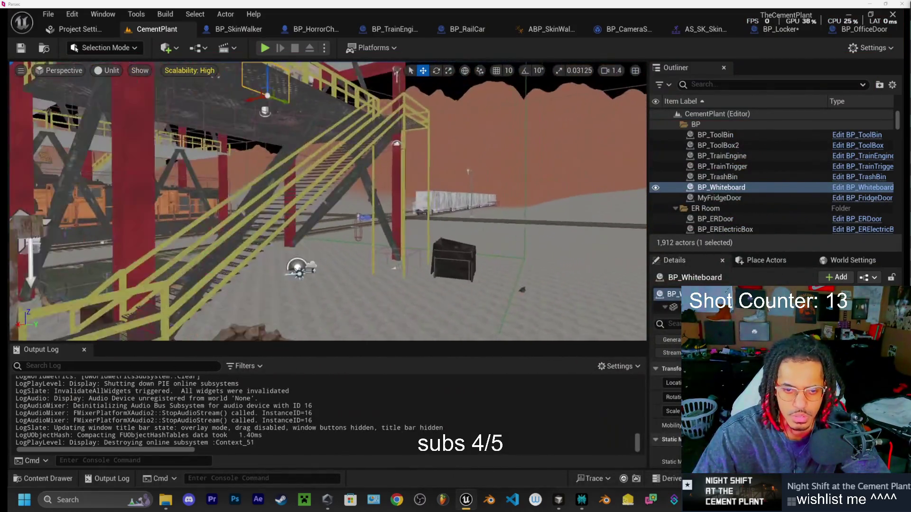
# - Select BP_HorrorCharacter and drag it to a new starting spot near the door
pyautogui.click(328, 240)
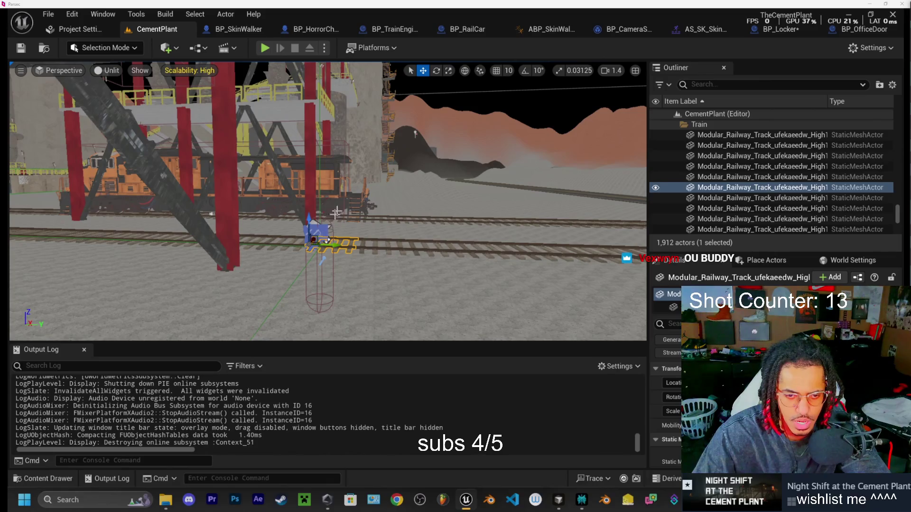
pyautogui.click(315, 232)
pyautogui.press('f')
pyautogui.scroll(-10, 275, 199)
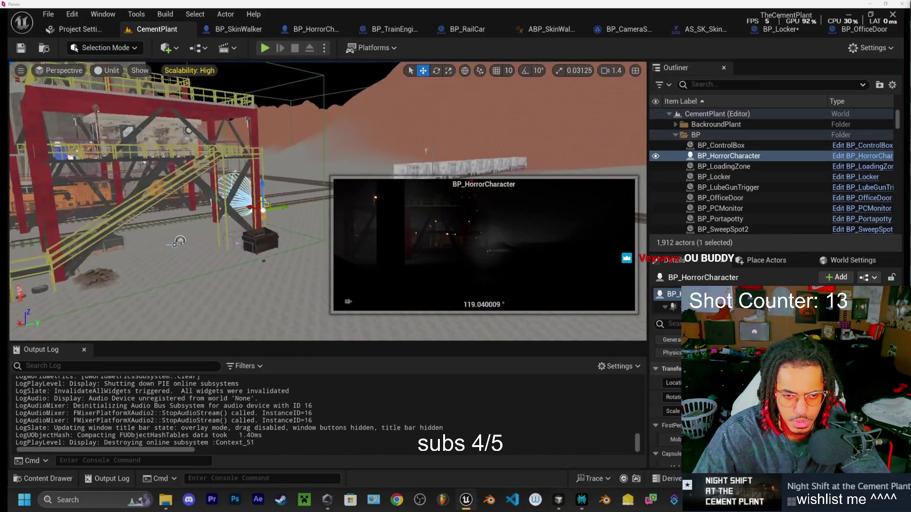
pyautogui.moveTo(287, 207)
pyautogui.mouseDown()
pyautogui.moveTo(321, 191)
pyautogui.moveTo(114, 195)
pyautogui.moveTo(128, 192)
pyautogui.mouseUp()
pyautogui.moveTo(79, 213)
pyautogui.mouseDown()
pyautogui.moveTo(209, 199)
pyautogui.moveTo(251, 209)
pyautogui.moveTo(121, 229)
pyautogui.moveTo(15, 228)
pyautogui.moveTo(175, 273)
pyautogui.moveTo(244, 235)
pyautogui.moveTo(19, 245)
pyautogui.moveTo(87, 252)
pyautogui.moveTo(295, 203)
pyautogui.moveTo(48, 236)
pyautogui.moveTo(288, 193)
pyautogui.moveTo(128, 190)
pyautogui.moveTo(166, 193)
pyautogui.mouseUp()
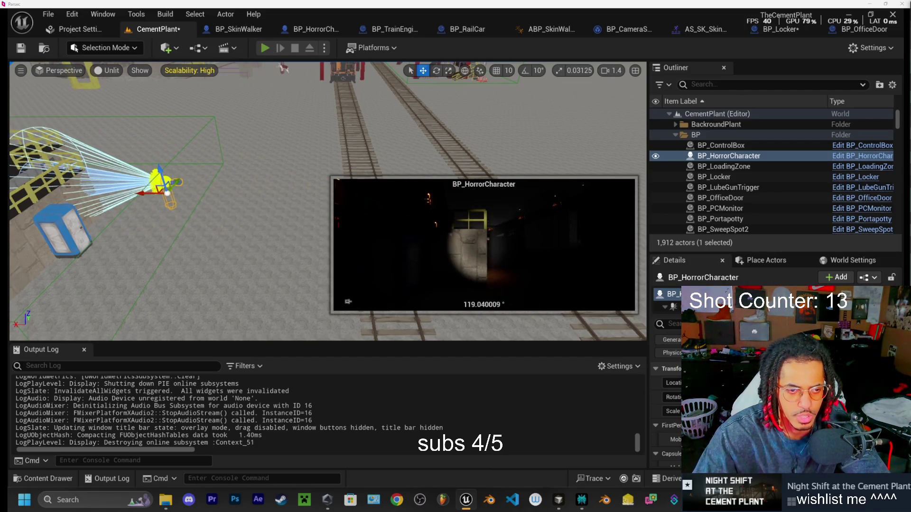
# - Play the level, walk to the portapotty door and open it with E, then stop
pyautogui.click(264, 48)
pyautogui.press('w')
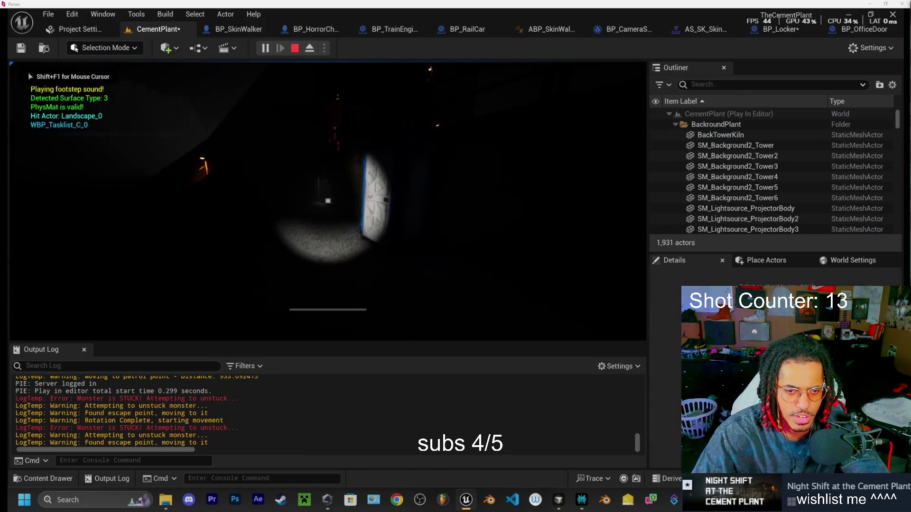
pyautogui.press('e')
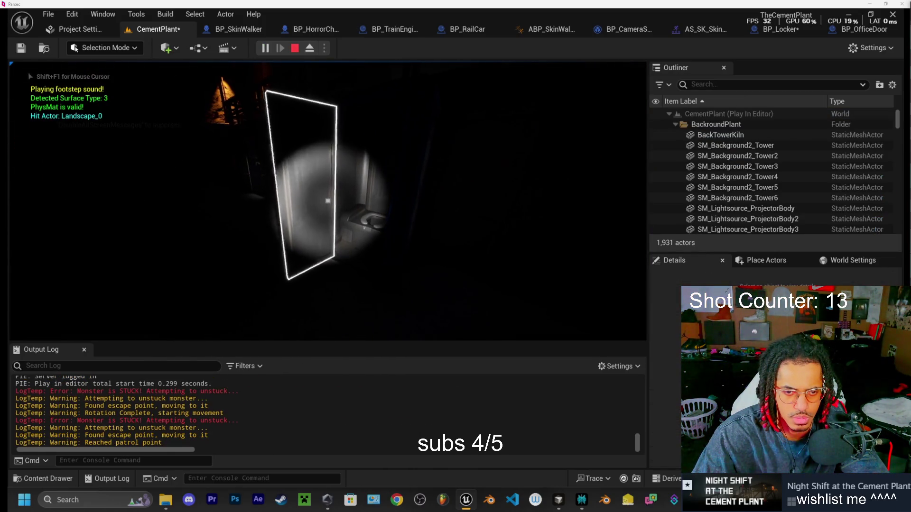
pyautogui.press('Escape')
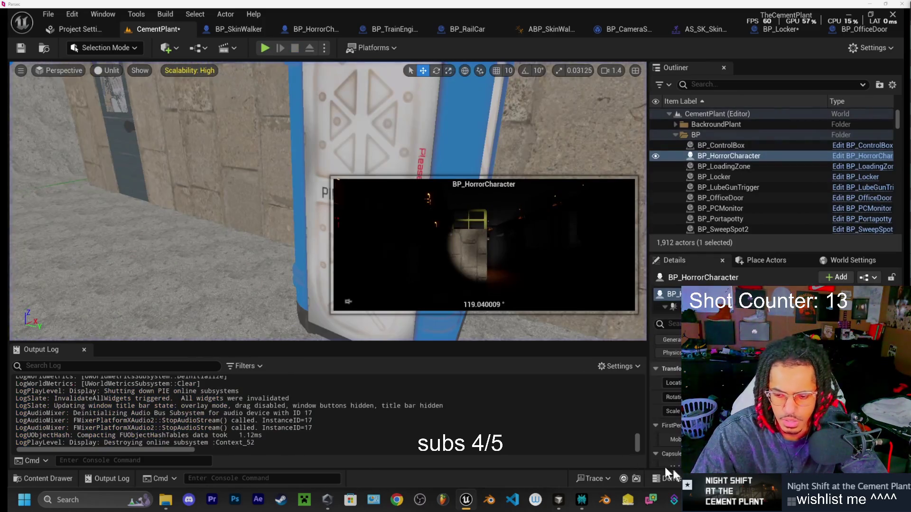
pyautogui.click(581, 501)
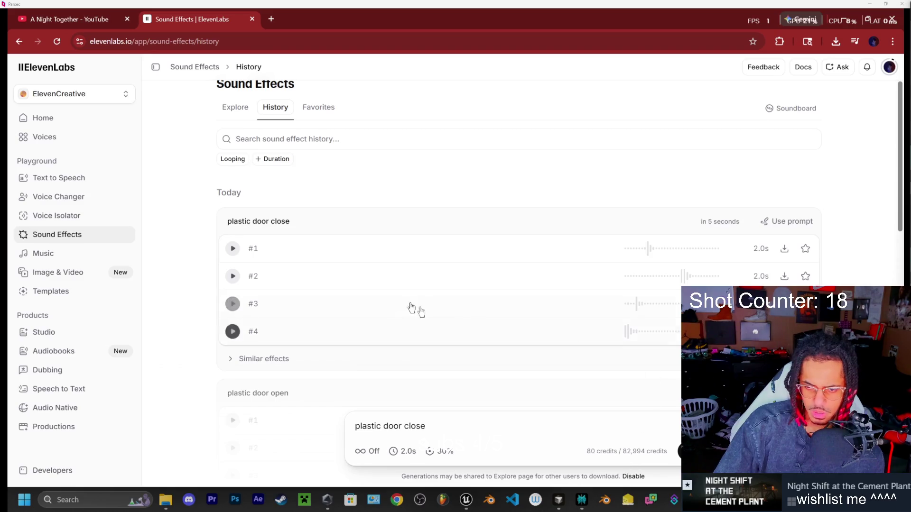
# - Preview plastic door close takes #1 and #2 and download take #2 as a WAV
pyautogui.click(233, 249)
pyautogui.click(232, 276)
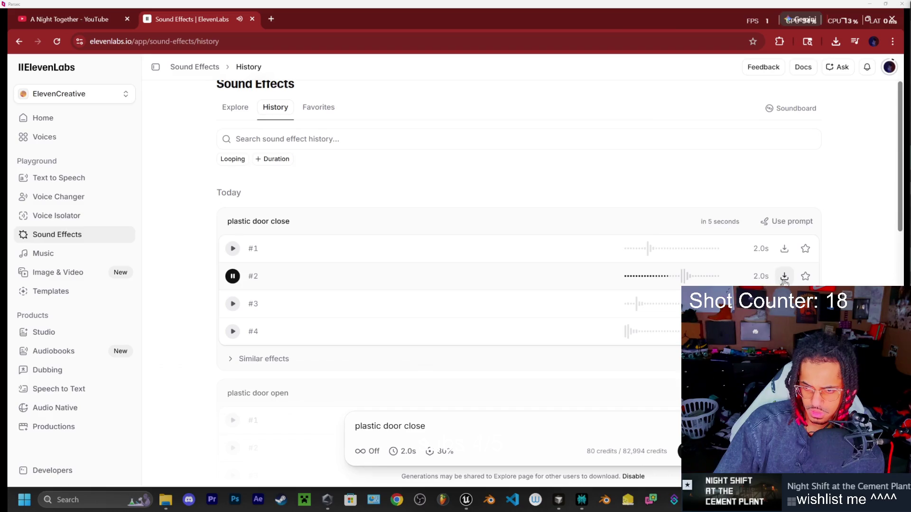
pyautogui.click(165, 499)
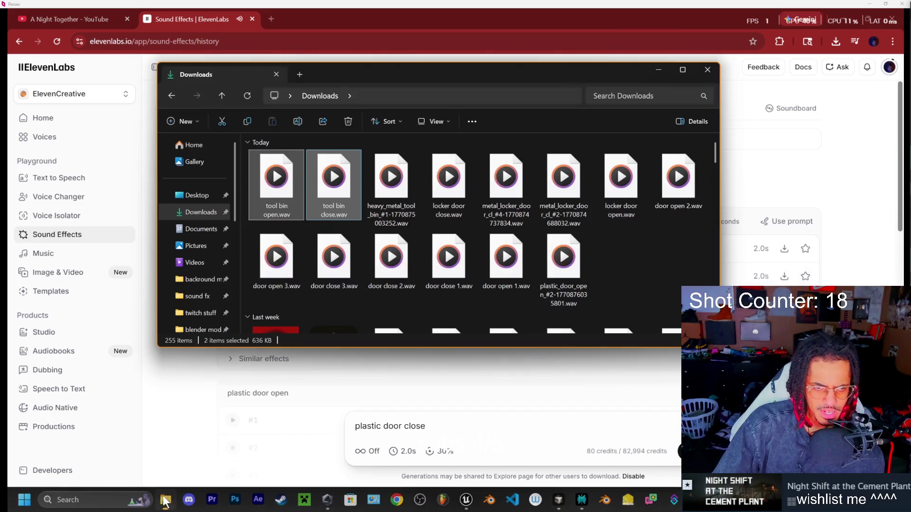
pyautogui.click(244, 97)
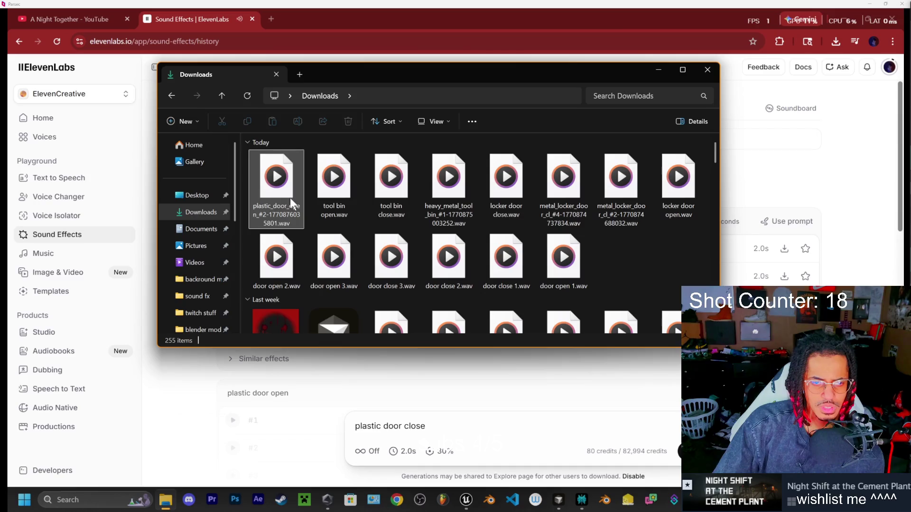
pyautogui.click(300, 434)
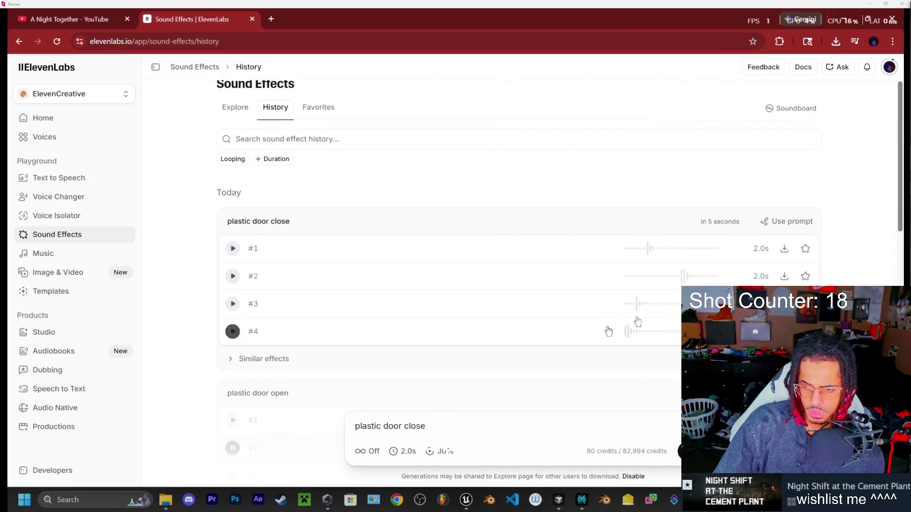
pyautogui.click(784, 276)
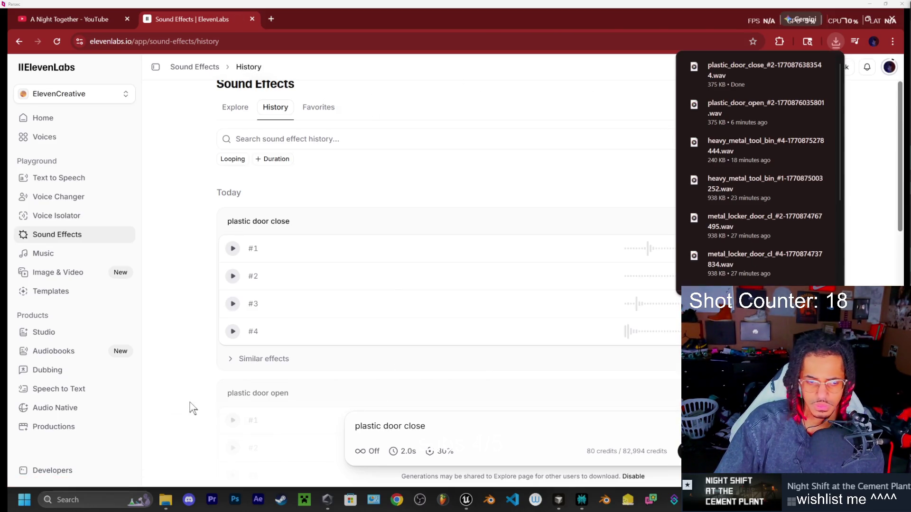
# - Resume the YouTube background music and return to the Unreal editor
pyautogui.click(74, 20)
pyautogui.click(232, 200)
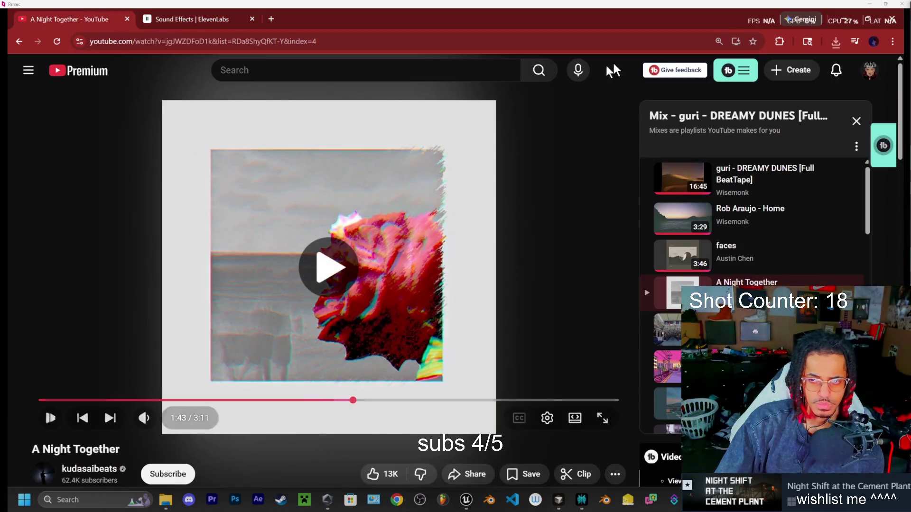
pyautogui.hotkey('alt', 'Tab')
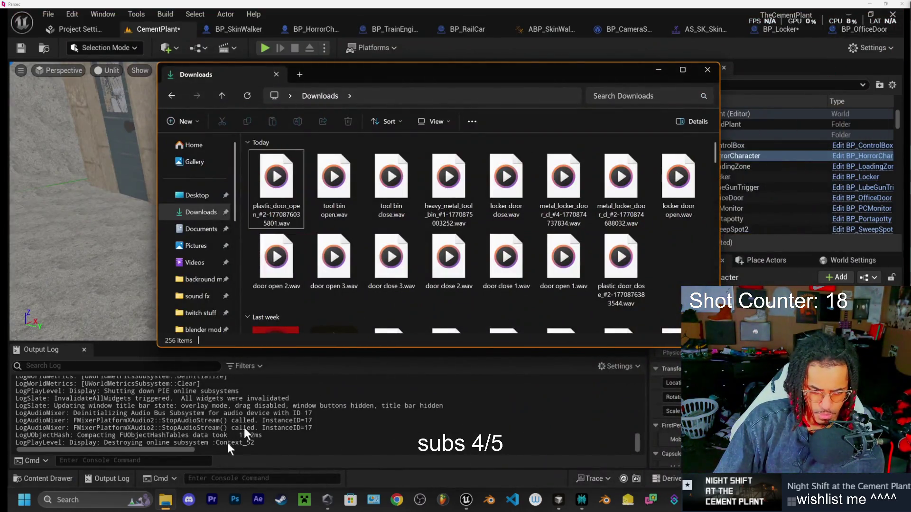
# - Minimize the Downloads window holding the new plastic door close WAV to show Unreal
pyautogui.click(78, 479)
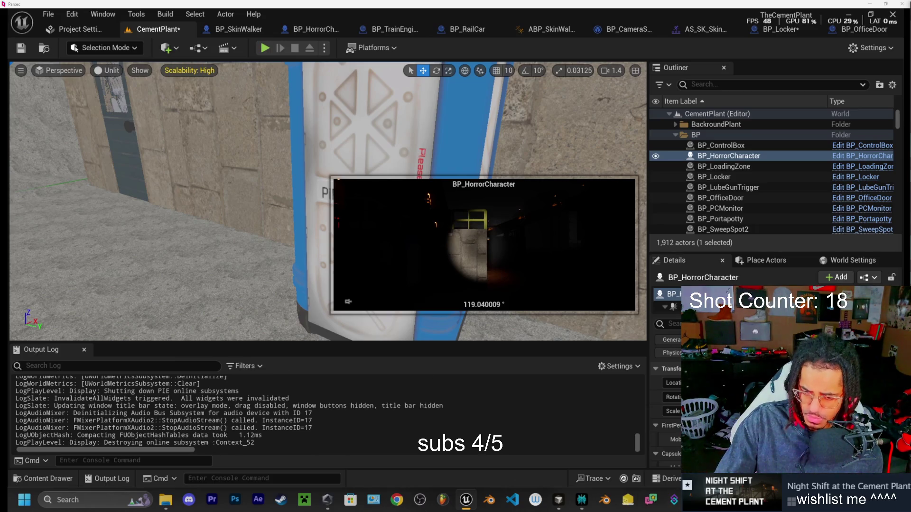
pyautogui.hotkey('alt', 'Tab')
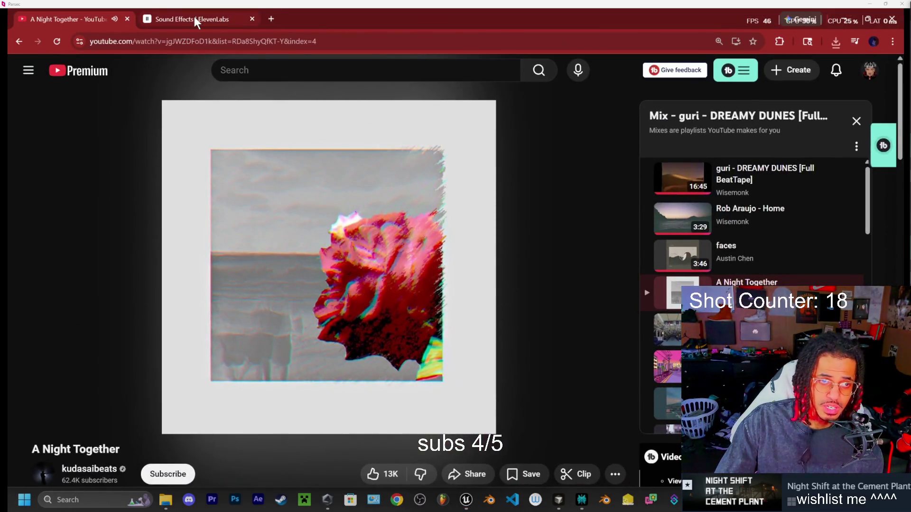
pyautogui.click(195, 19)
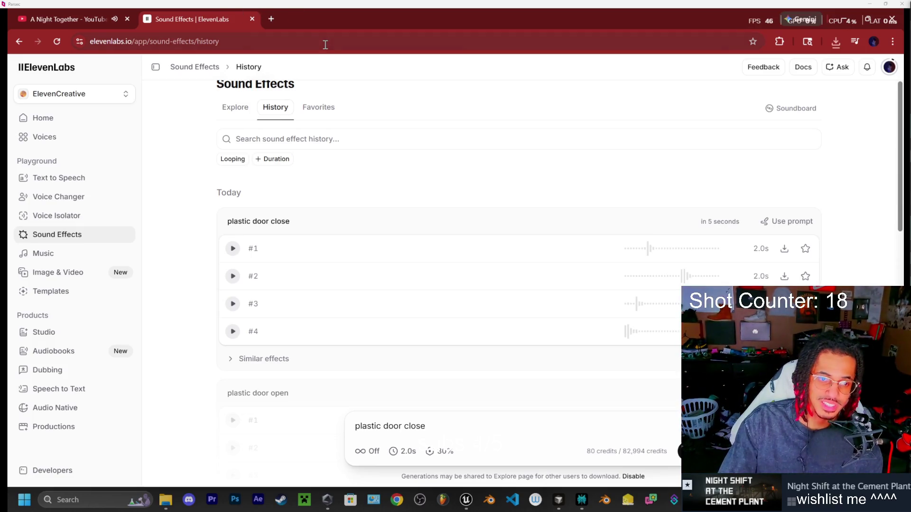
pyautogui.click(839, 15)
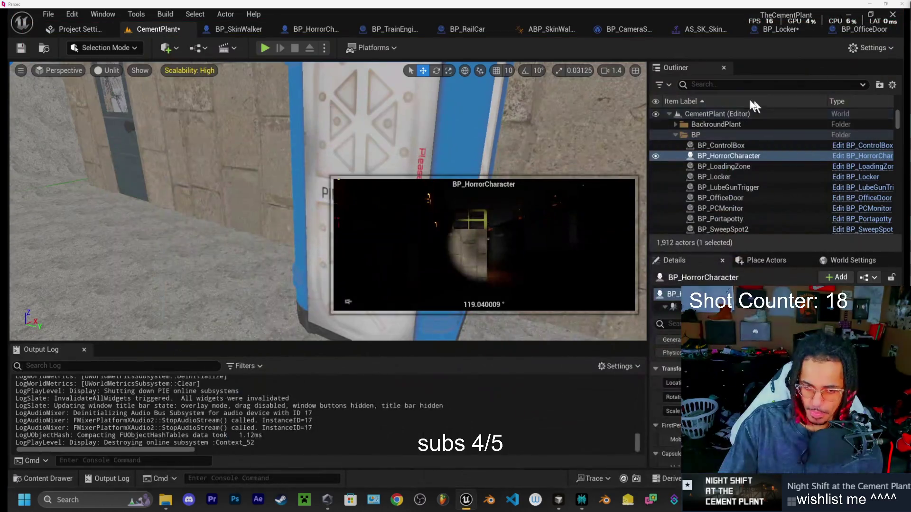
# - Bring the Perplexity window with the OfficeDoor.cpp code up from the taskbar
pyautogui.moveTo(581, 505)
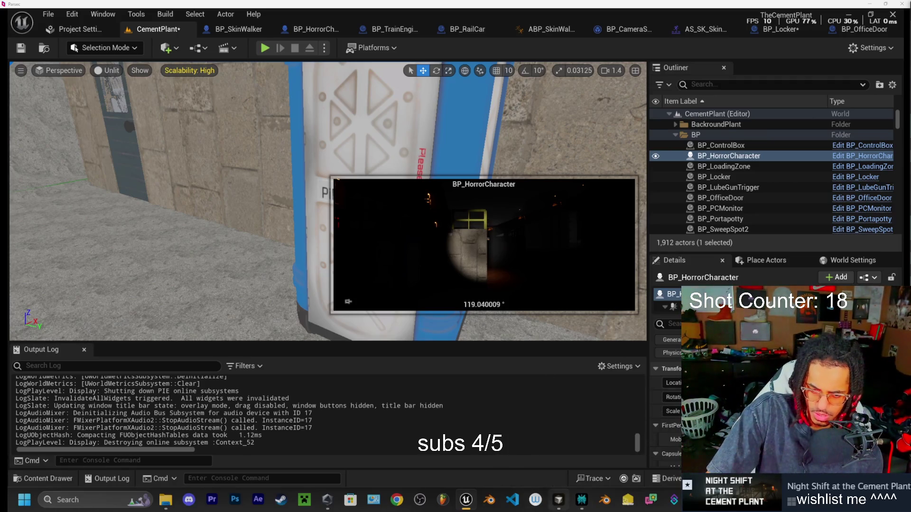
pyautogui.click(582, 500)
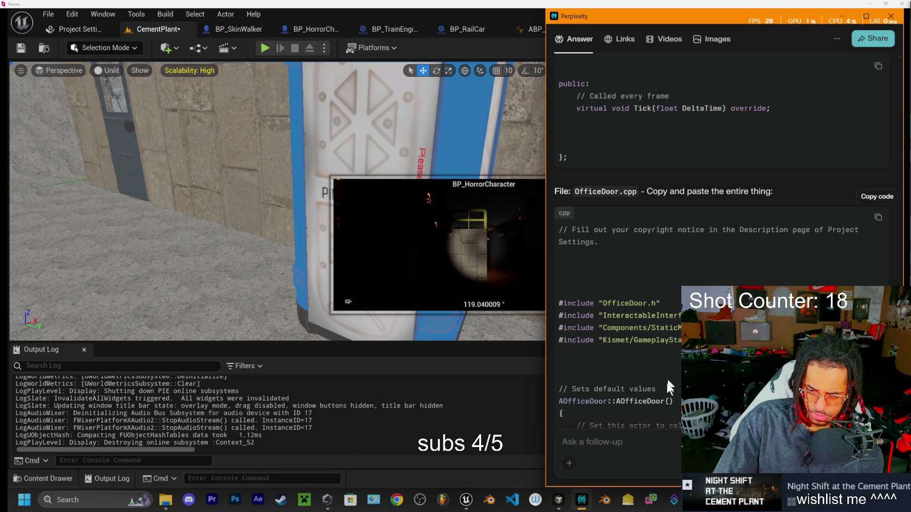
# - Bring Visual Studio Code with ToolBin.h in front of the Unreal editor as a restored window
pyautogui.click(559, 503)
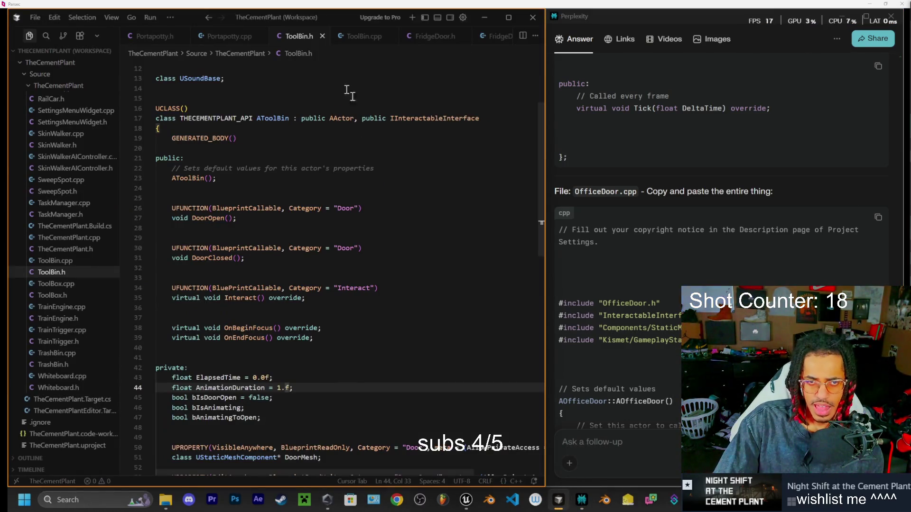
pyautogui.click(508, 17)
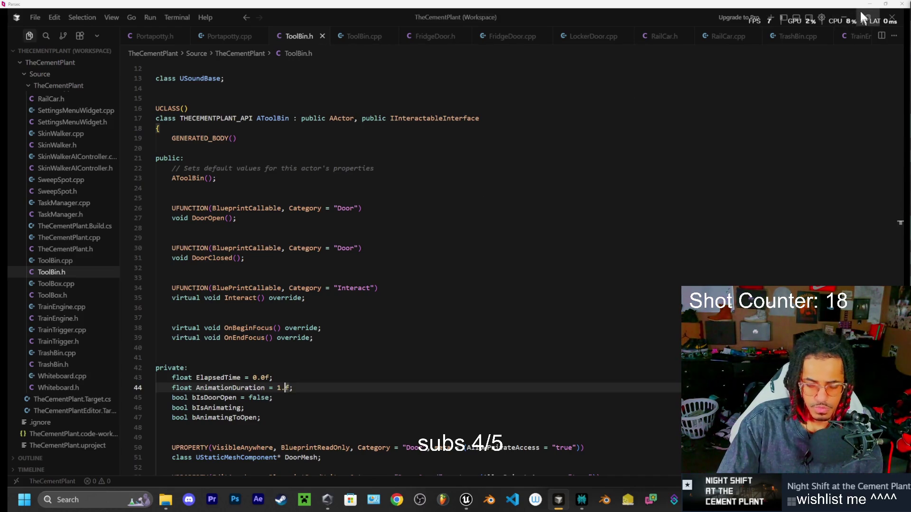
pyautogui.moveTo(861, 10)
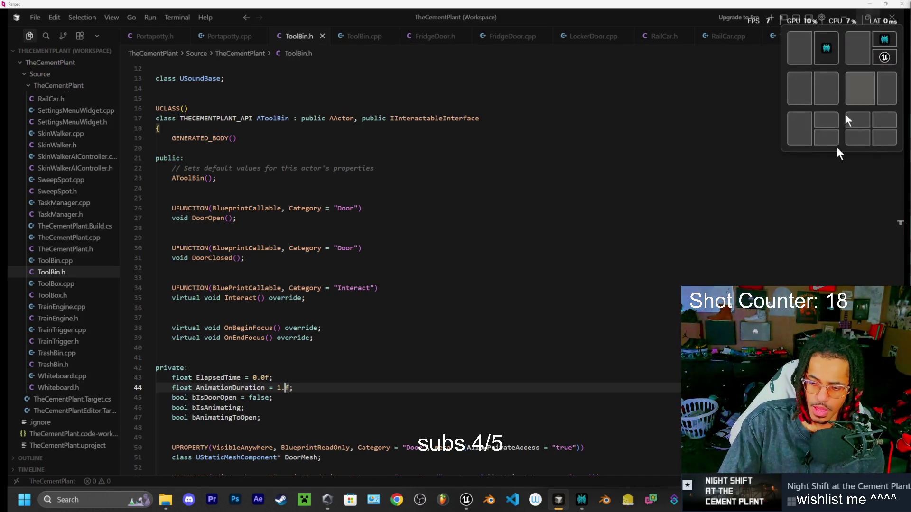
pyautogui.click(867, 15)
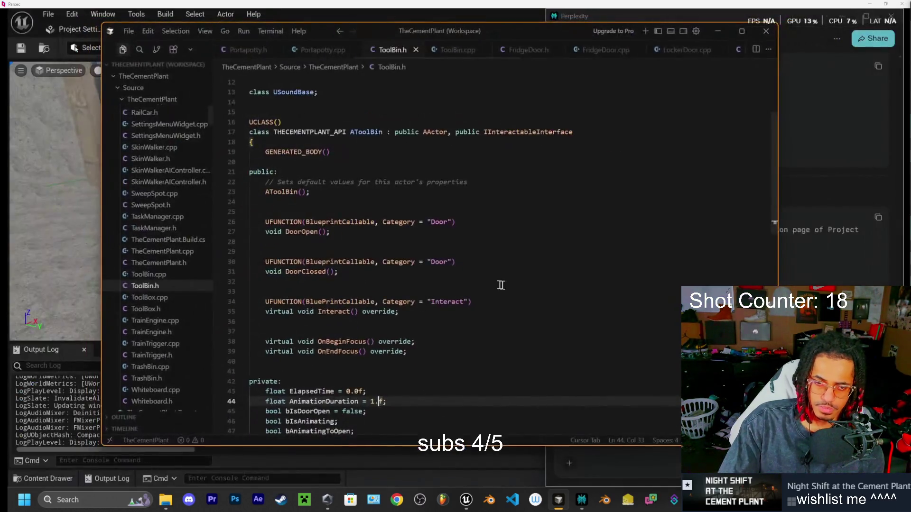
# - Snap ToolBin.h to the left half beside the Perplexity OfficeDoor.cpp answer on the right
pyautogui.moveTo(556, 28)
pyautogui.mouseDown()
pyautogui.moveTo(502, 73)
pyautogui.moveTo(466, 87)
pyautogui.moveTo(571, 121)
pyautogui.moveTo(447, 92)
pyautogui.moveTo(395, 8)
pyautogui.moveTo(403, 41)
pyautogui.moveTo(474, 51)
pyautogui.moveTo(457, 38)
pyautogui.mouseUp()
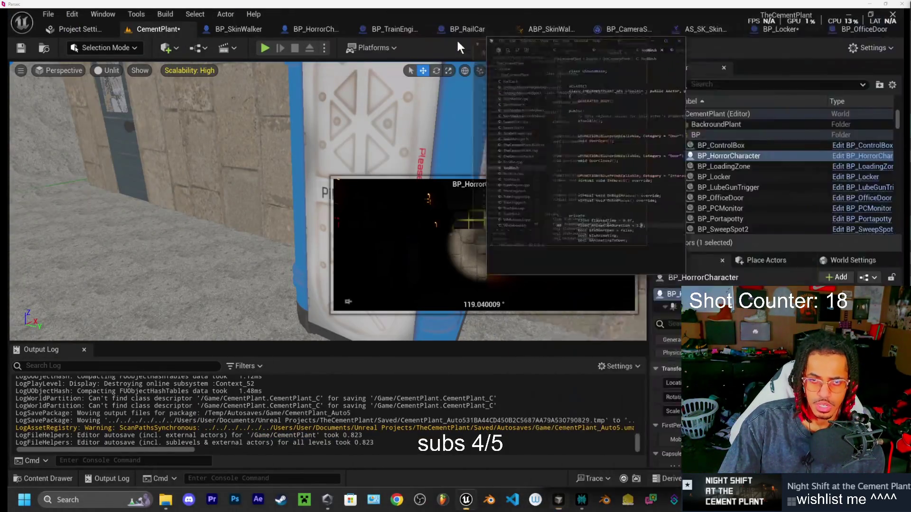
pyautogui.click(558, 500)
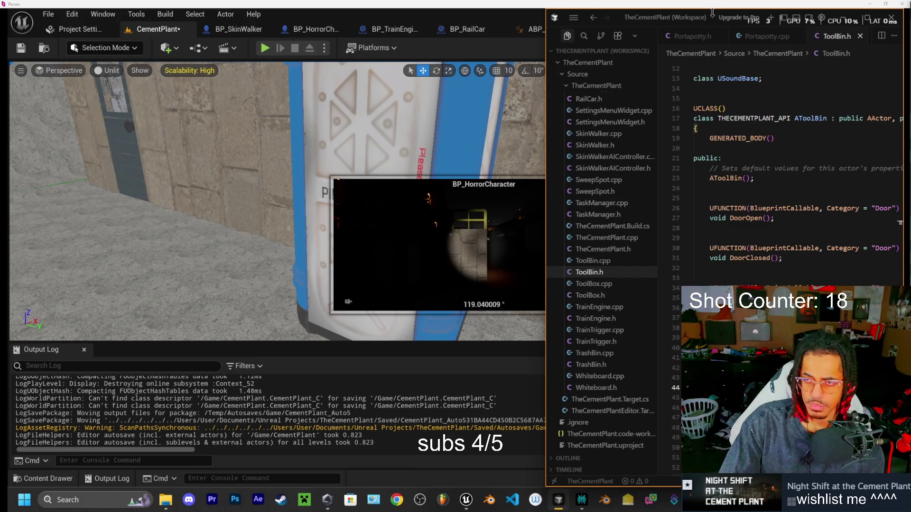
pyautogui.moveTo(713, 11); pyautogui.dragTo(301, 21)
pyautogui.click(451, 15)
pyautogui.moveTo(645, 17)
pyautogui.mouseDown()
pyautogui.moveTo(624, 58)
pyautogui.moveTo(380, 10)
pyautogui.moveTo(446, 39)
pyautogui.mouseUp()
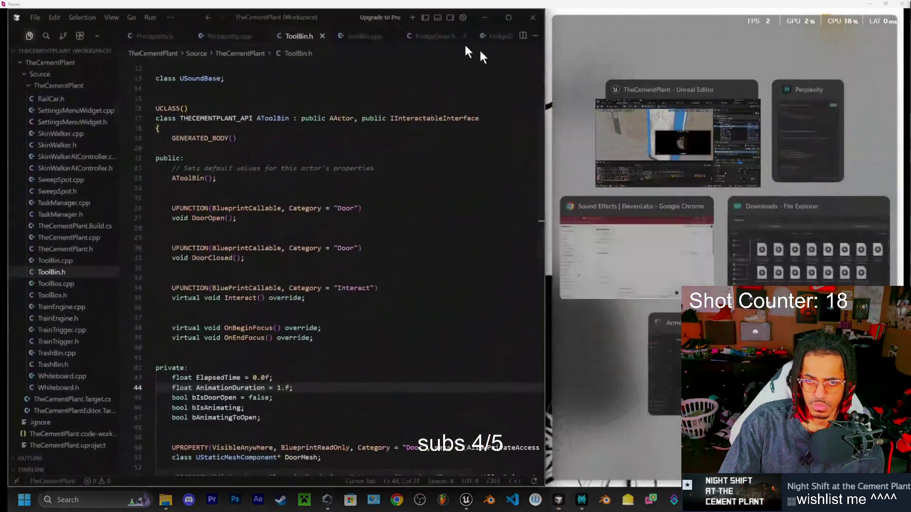
pyautogui.click(810, 134)
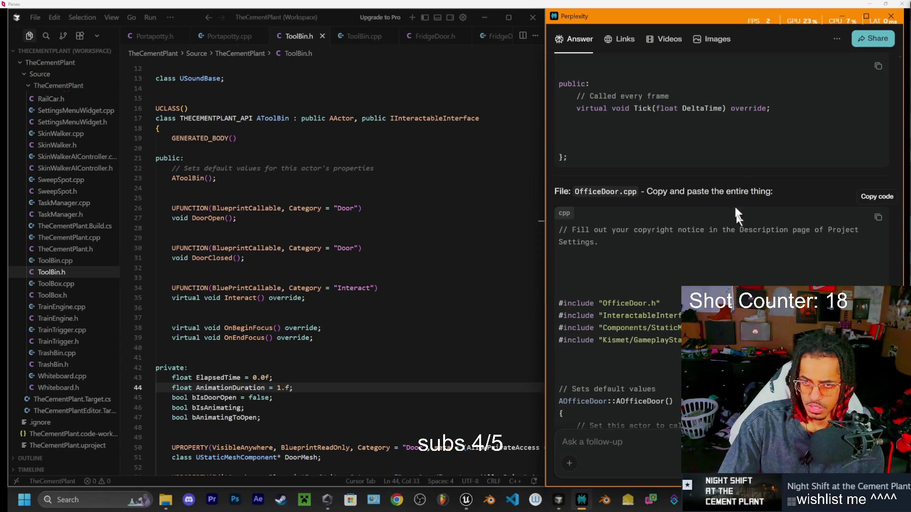
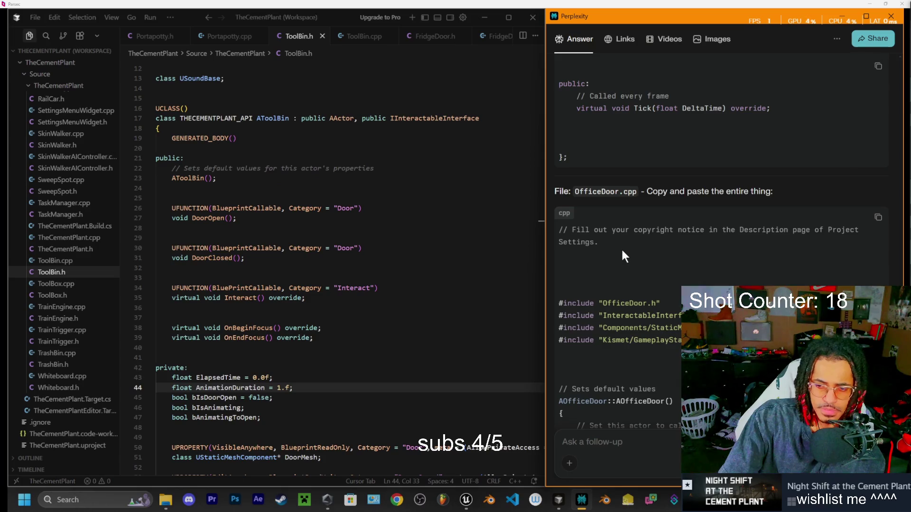
# - Rename the newest plastic door close WAV in Downloads to 'potty door close'
pyautogui.click(172, 503)
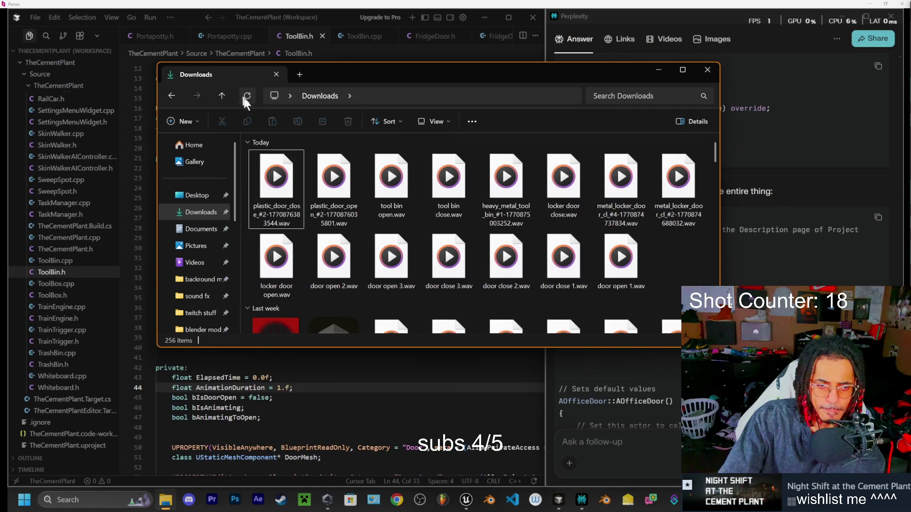
pyautogui.click(268, 197)
pyautogui.click(296, 125)
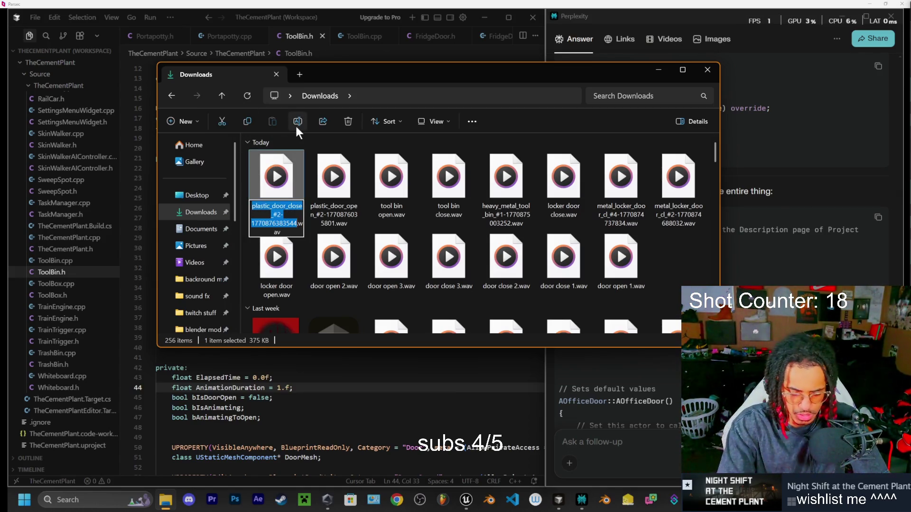
pyautogui.write('porta')
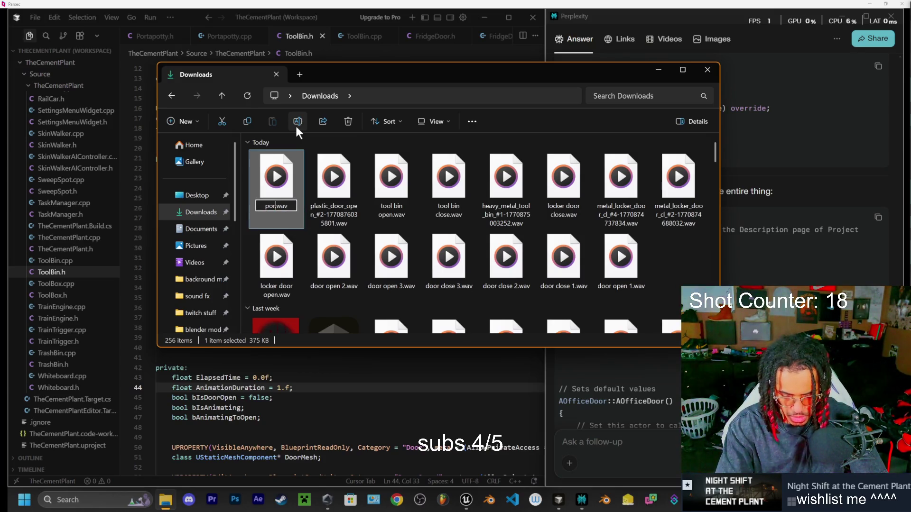
pyautogui.press('BackSpace')
pyautogui.press('BackSpace')
pyautogui.press('BackSpace')
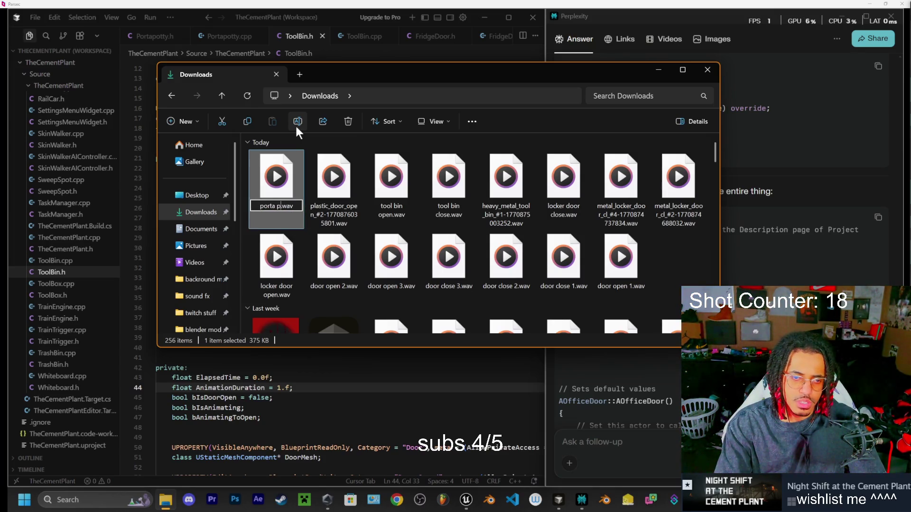
pyautogui.write('potty door')
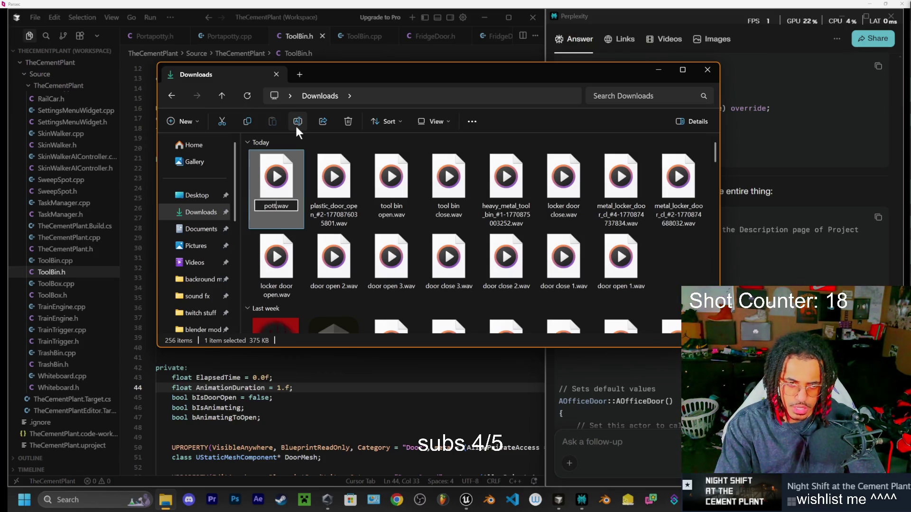
pyautogui.write(' close')
pyautogui.press('Return')
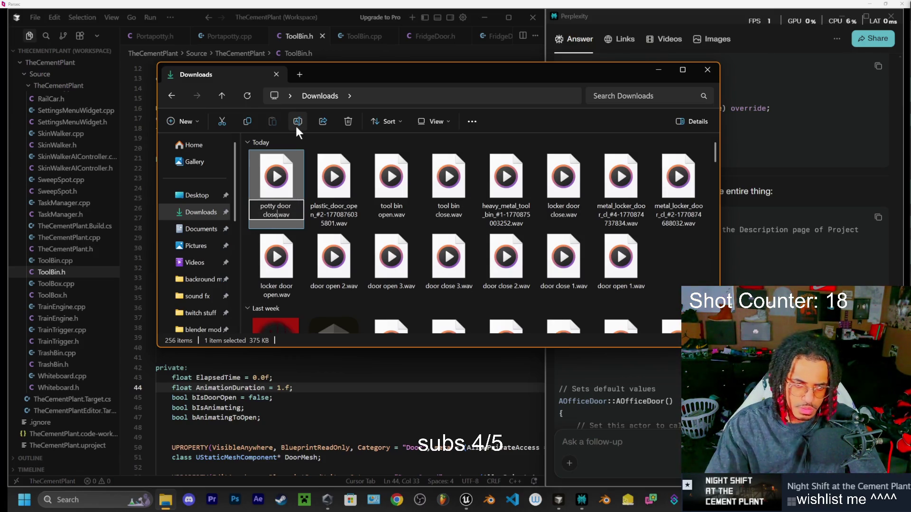
# - Rename the plastic door open WAV to 'potty door open'
pyautogui.click(331, 187)
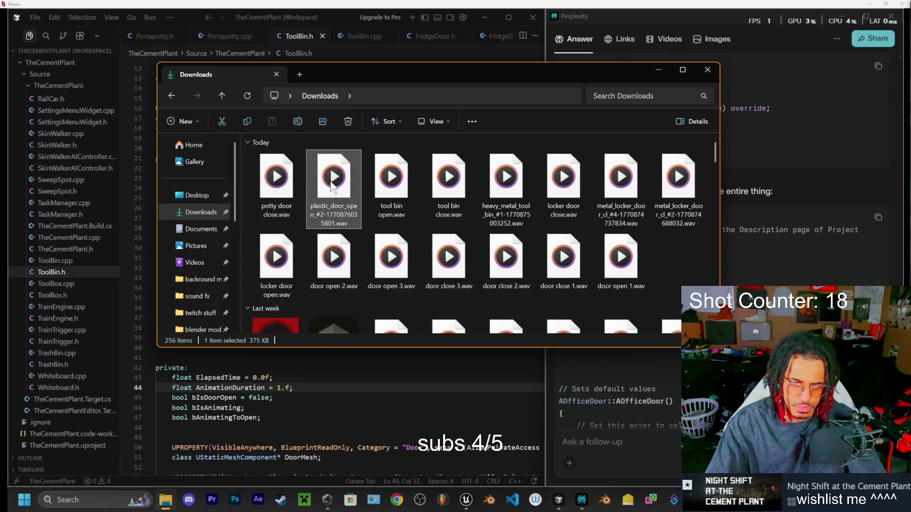
pyautogui.click(298, 122)
pyautogui.write('potty ')
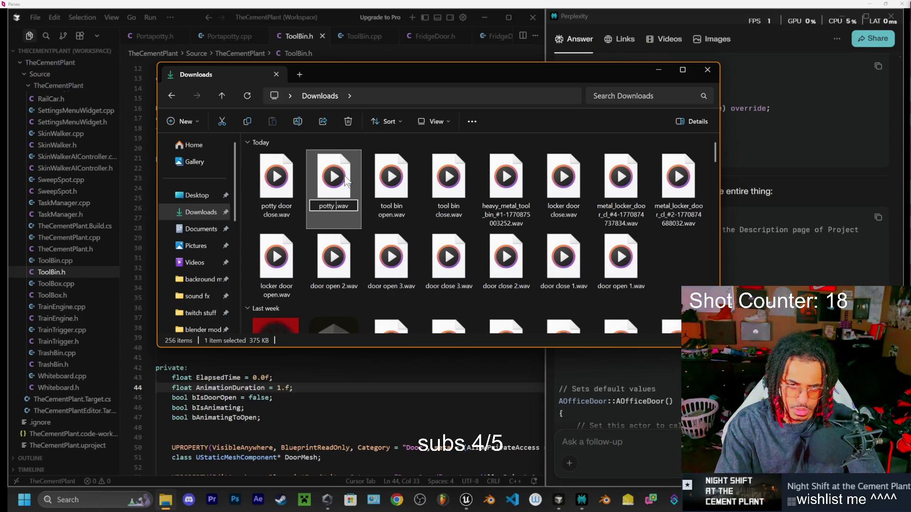
pyautogui.write('door open')
pyautogui.press('Return')
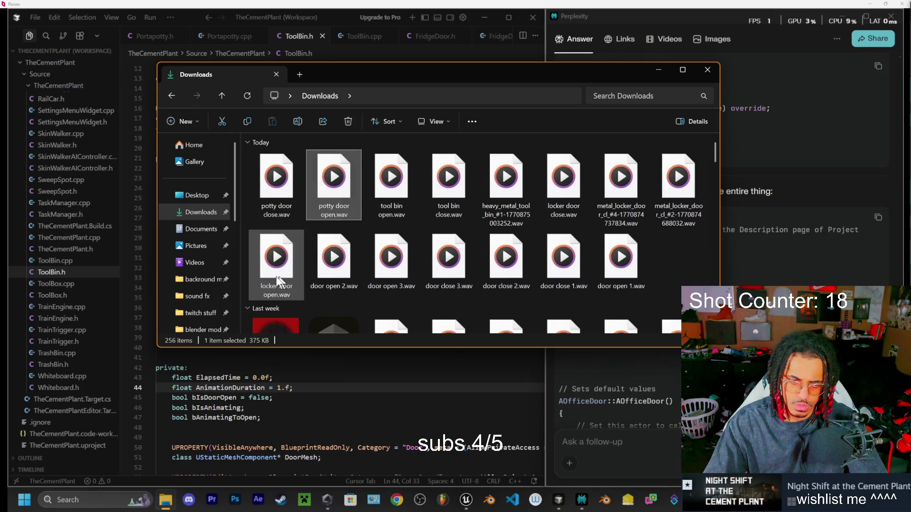
# - Select both potty door WAV files together in Downloads
pyautogui.keyDown('ctrl'); pyautogui.click(300, 183); pyautogui.keyUp('ctrl')
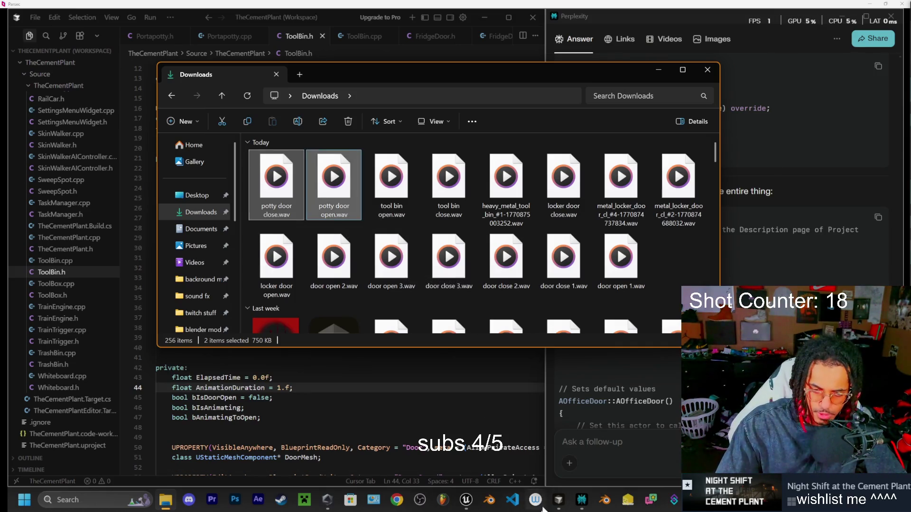
pyautogui.moveTo(470, 497)
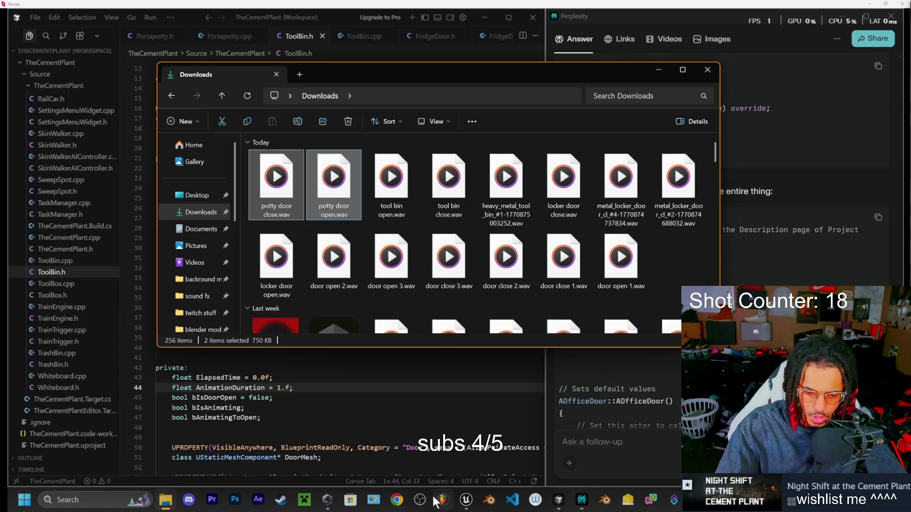
pyautogui.keyDown('ctrl'); pyautogui.click(287, 189); pyautogui.keyUp('ctrl')
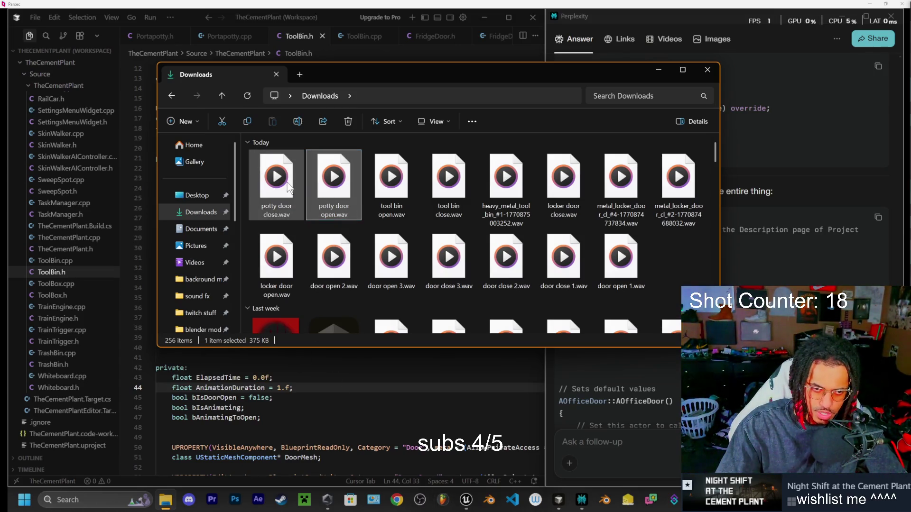
pyautogui.keyDown('ctrl'); pyautogui.click(287, 189); pyautogui.keyUp('ctrl')
pyautogui.moveTo(328, 498)
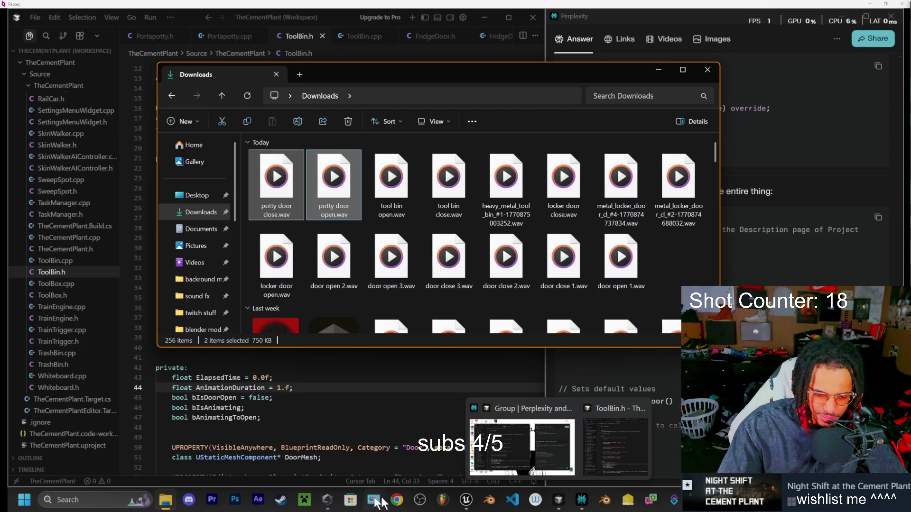
pyautogui.click(464, 501)
# - Import both potty door WAVs into FeedbackSFX, accepting tool_bin_open as the template
pyautogui.click(50, 480)
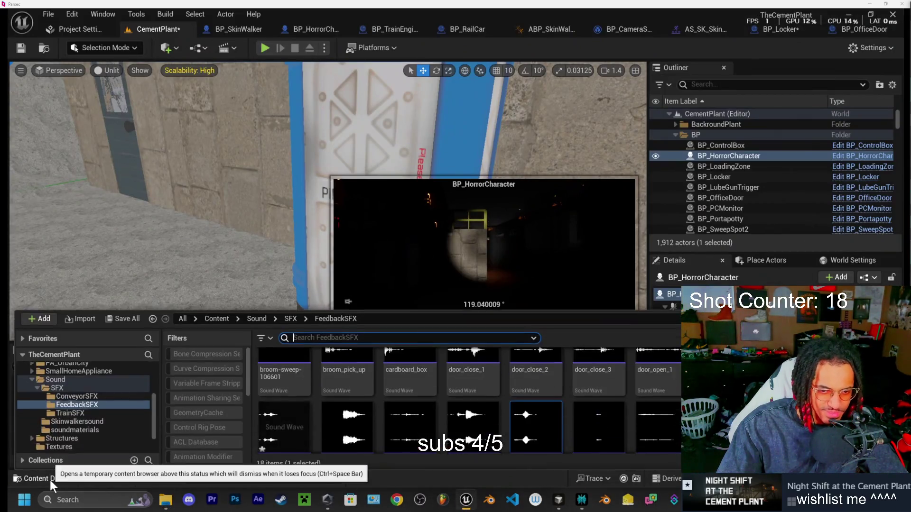
pyautogui.scroll(-1, 572, 433)
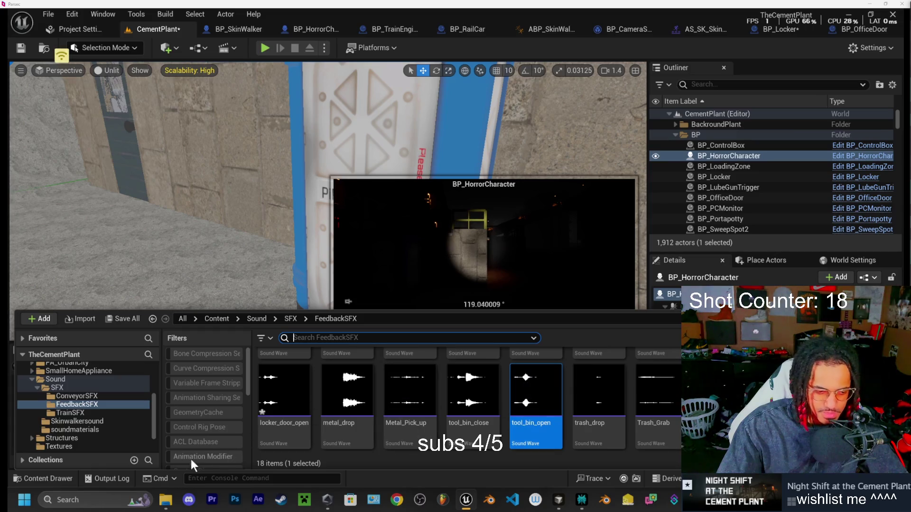
pyautogui.click(166, 499)
pyautogui.moveTo(315, 164)
pyautogui.mouseDown()
pyautogui.moveTo(702, 380)
pyautogui.moveTo(712, 403)
pyautogui.mouseUp()
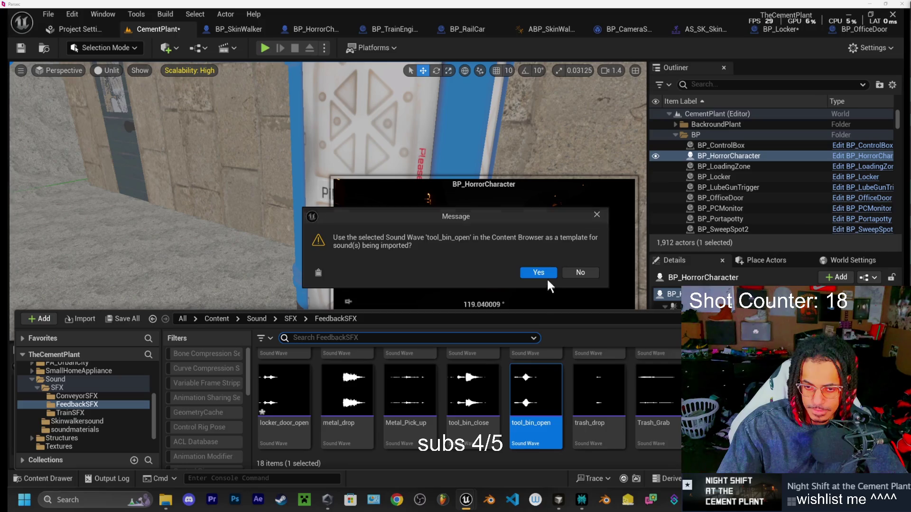
pyautogui.click(546, 276)
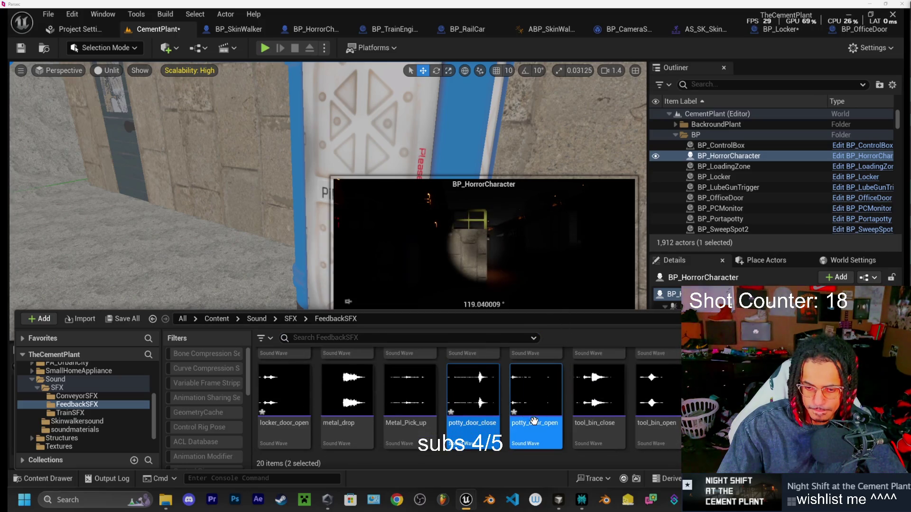
# - Inspect the imported potty_door_open sound wave, then browse to the BP folder
pyautogui.doubleClick(536, 422)
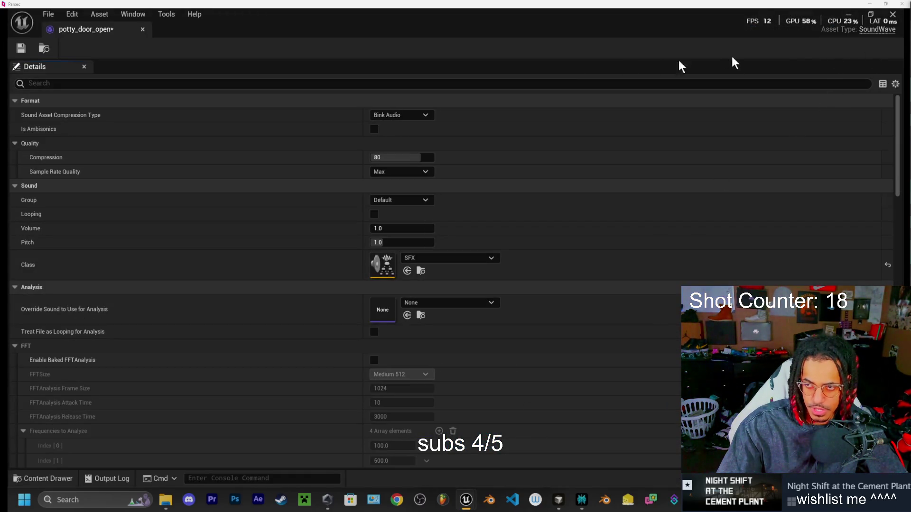
pyautogui.click(142, 30)
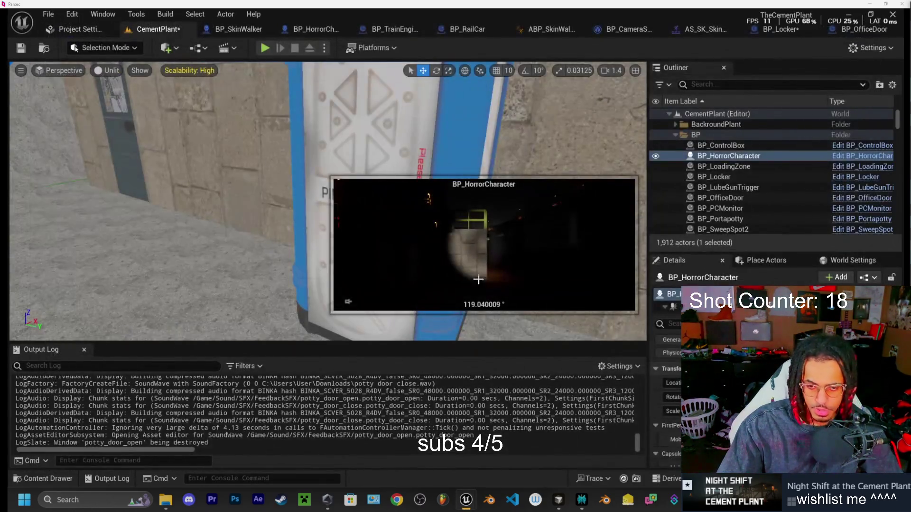
pyautogui.click(53, 479)
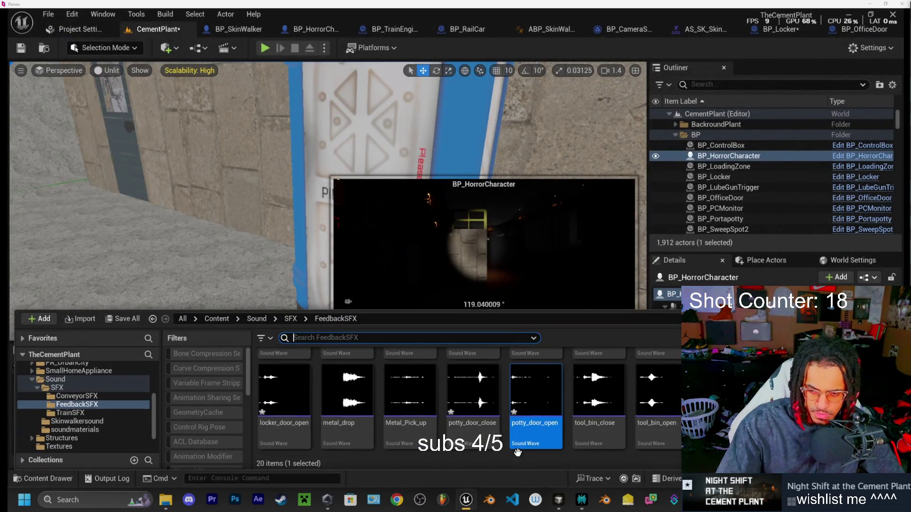
pyautogui.moveTo(525, 437)
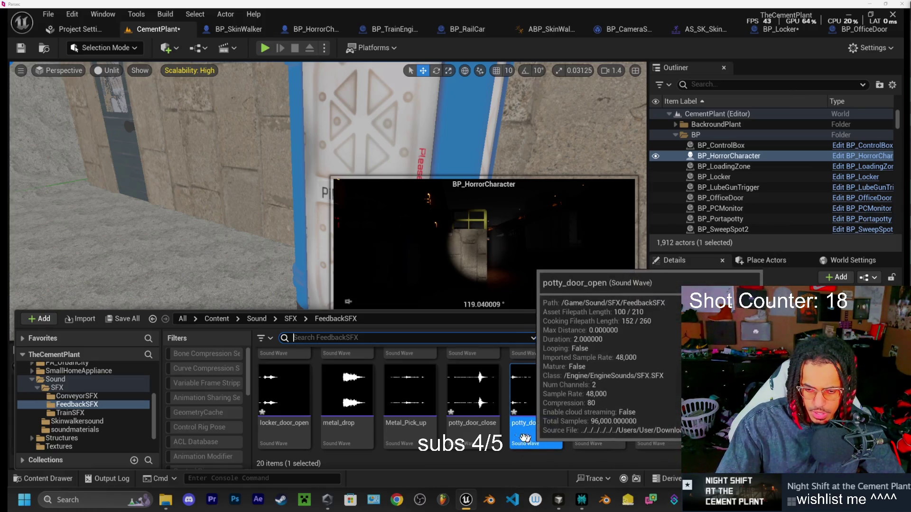
pyautogui.moveTo(485, 436)
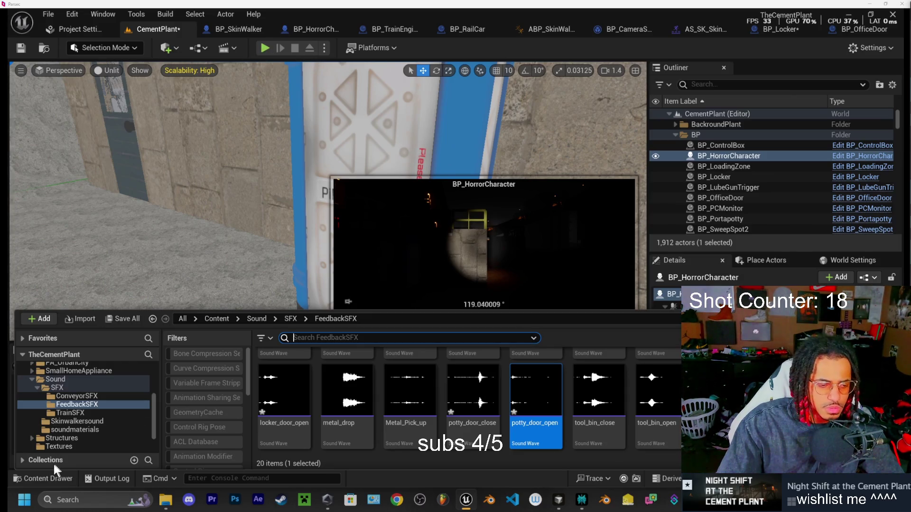
pyautogui.scroll(10, 95, 390)
pyautogui.click(64, 402)
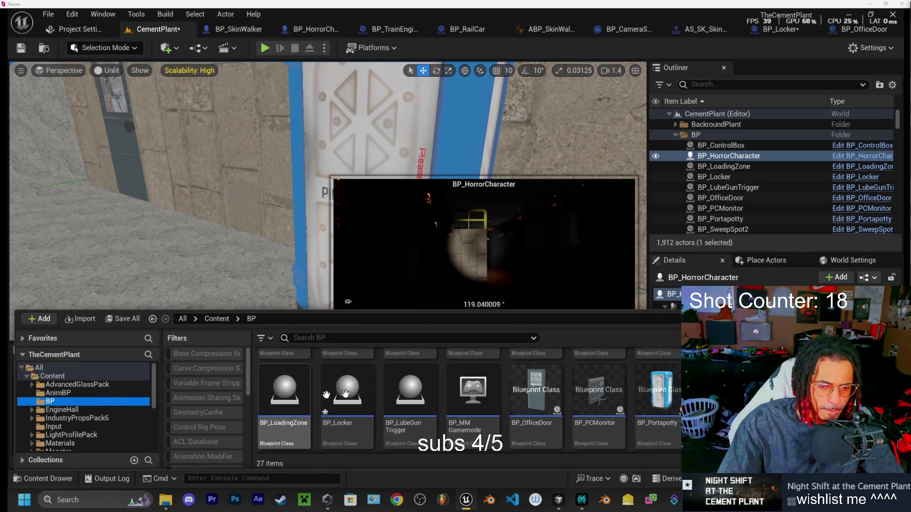
# - Set BP_Portapotty's Door Open Sound to potty_door_open in Class Defaults
pyautogui.doubleClick(670, 428)
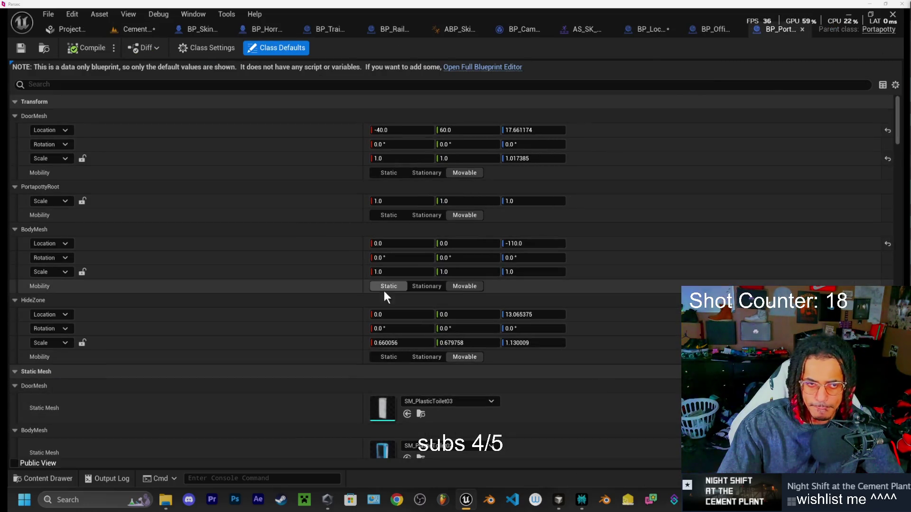
pyautogui.click(327, 87)
pyautogui.write('sound')
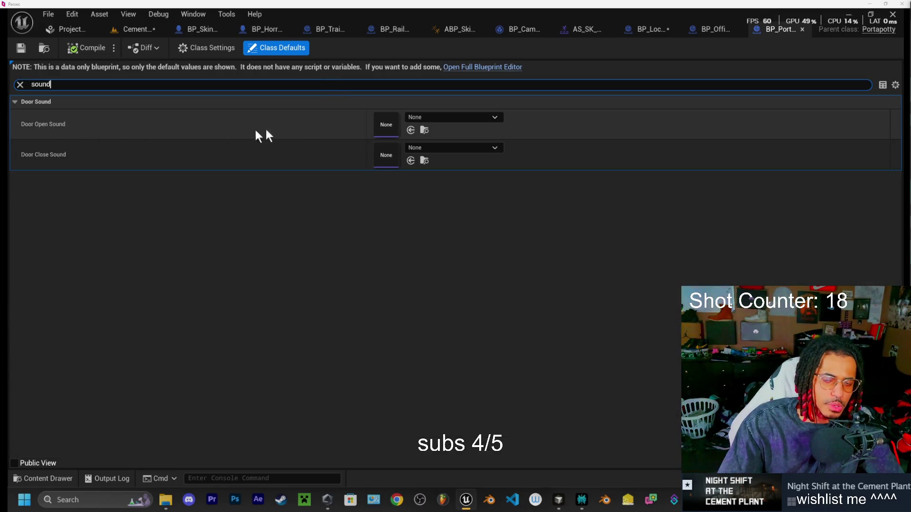
pyautogui.click(422, 118)
pyautogui.write('pott')
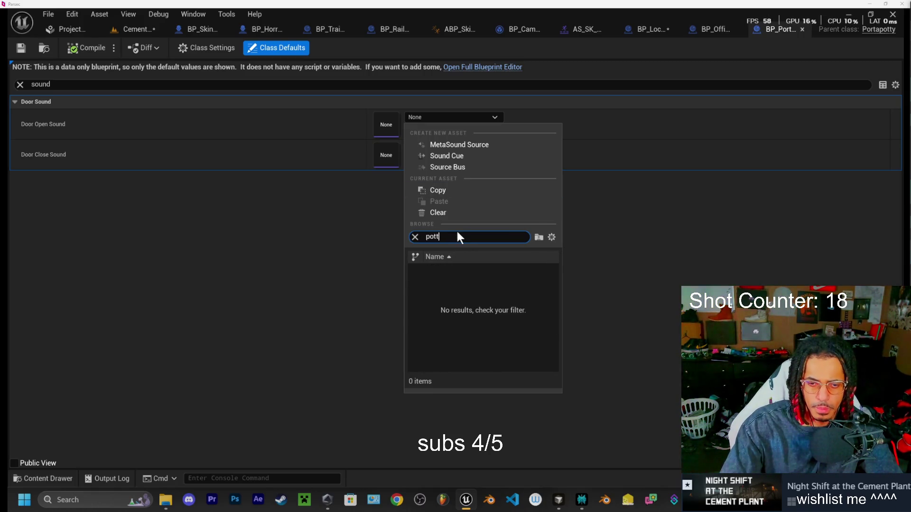
pyautogui.press('BackSpace')
pyautogui.press('BackSpace')
pyautogui.write('y')
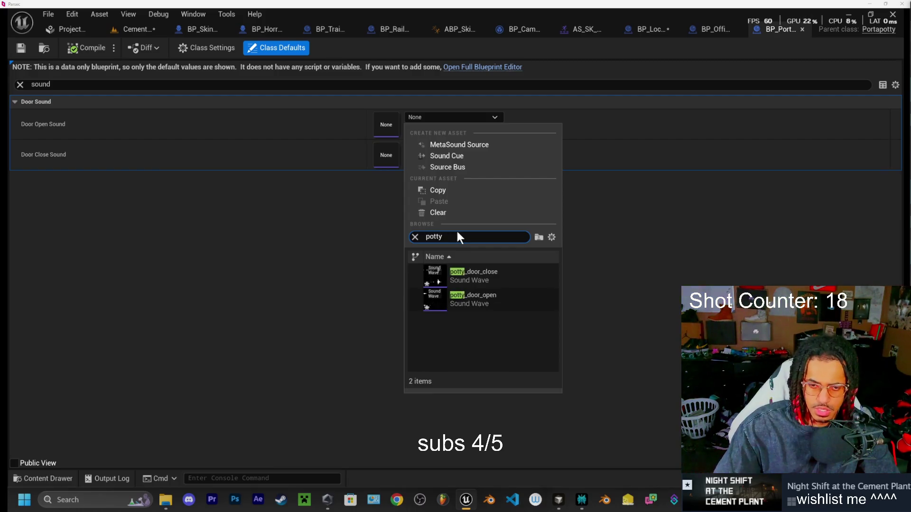
pyautogui.click(489, 304)
# - Set Door Close Sound to potty_door_close and compile the blueprint
pyautogui.click(443, 149)
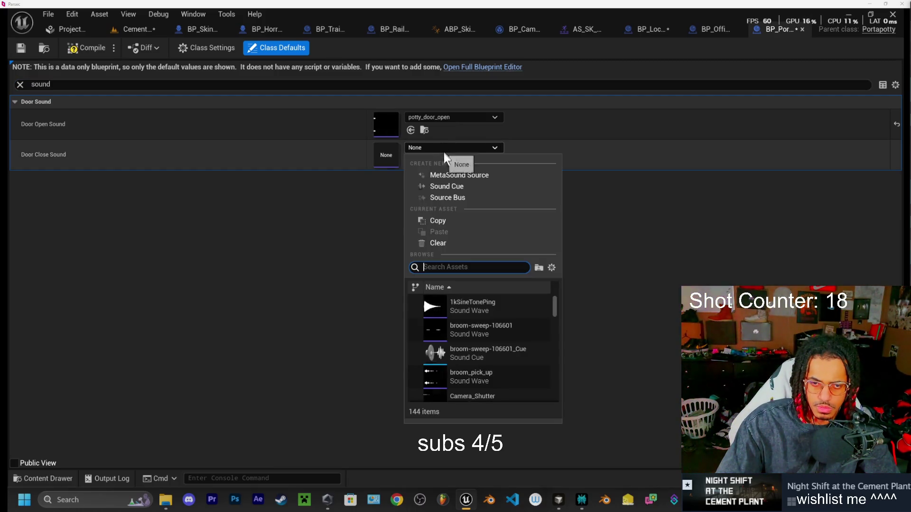
pyautogui.write('potty')
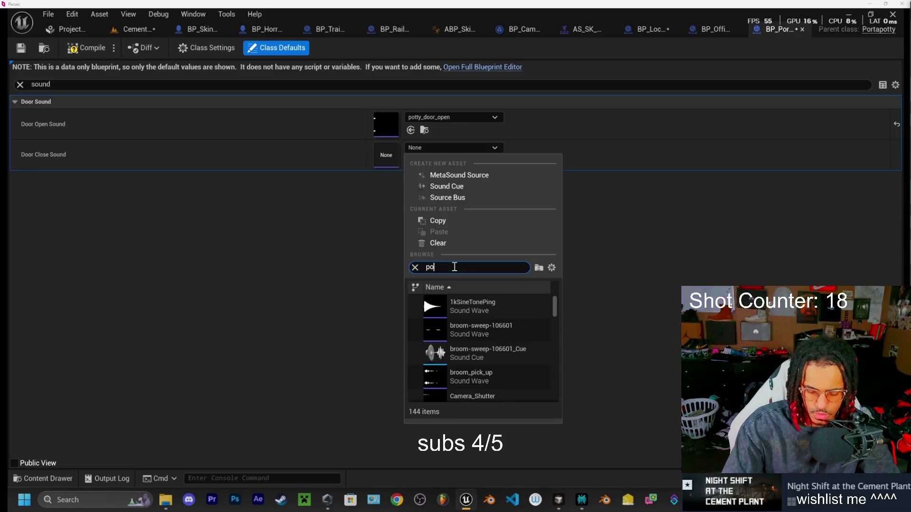
pyautogui.click(444, 303)
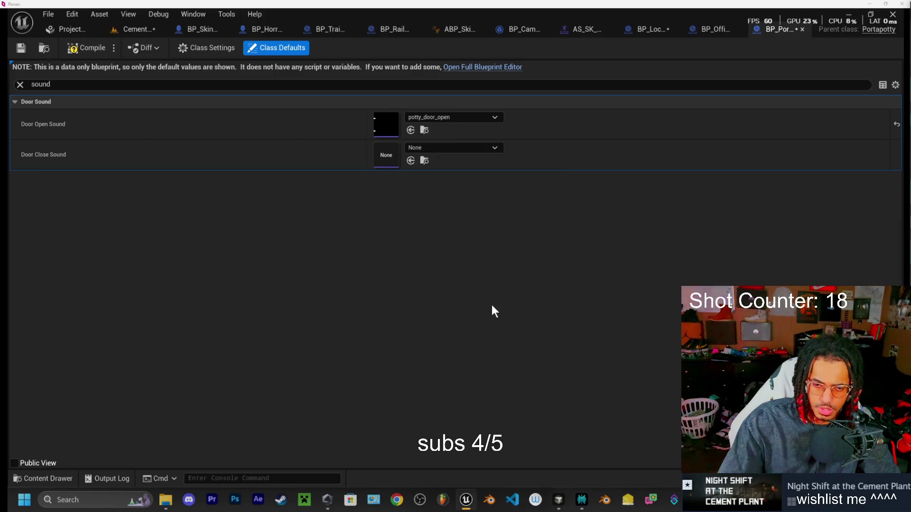
pyautogui.click(101, 47)
pyautogui.click(149, 31)
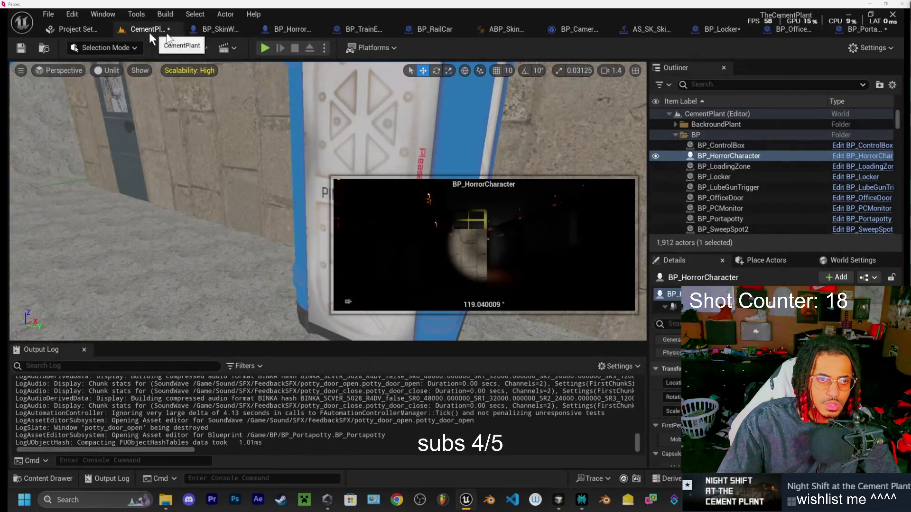
pyautogui.hotkey('alt', 'p')
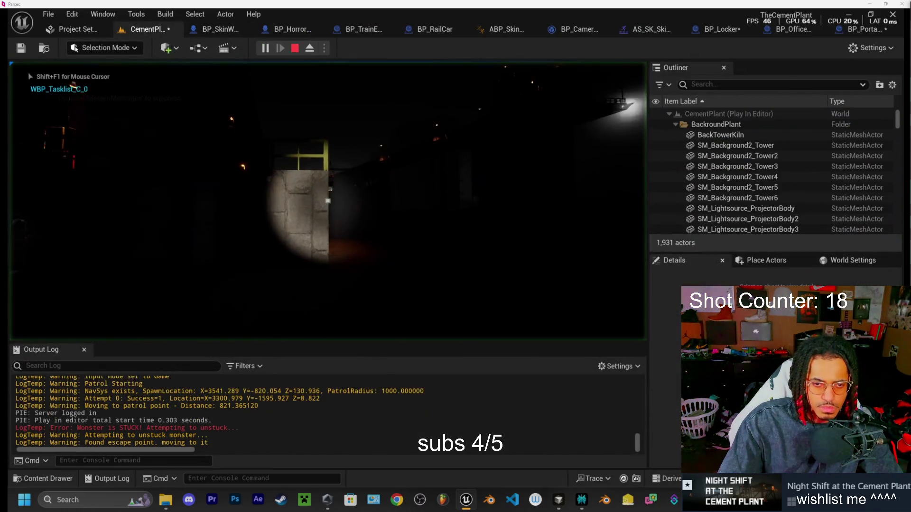
pyautogui.press('e')
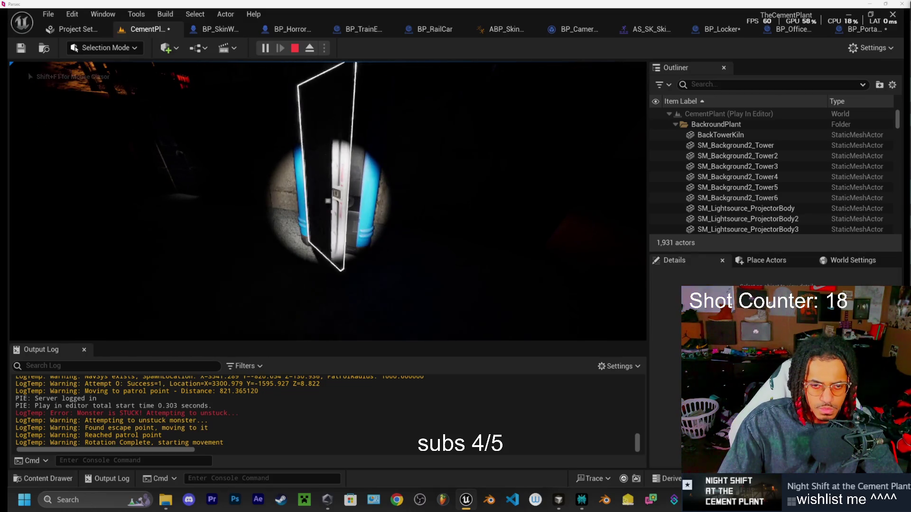
pyautogui.hotkey('shift', 'F1')
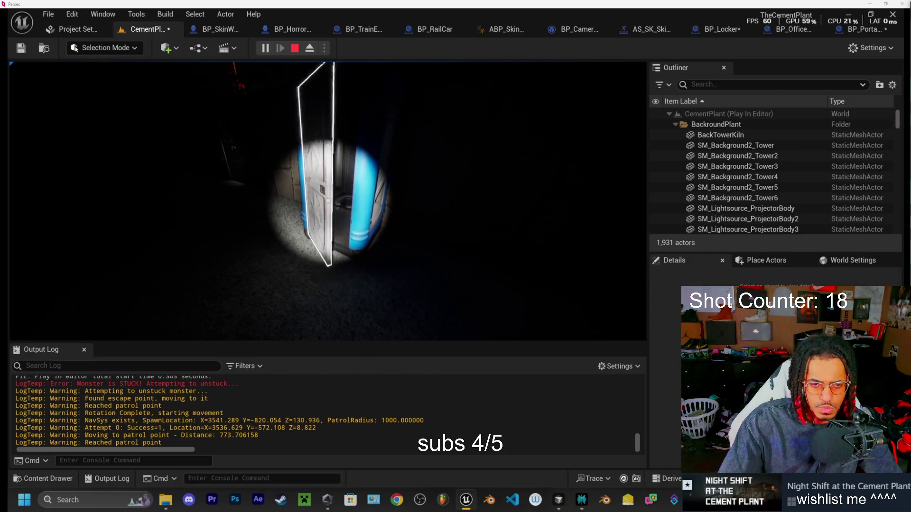
pyautogui.press('e')
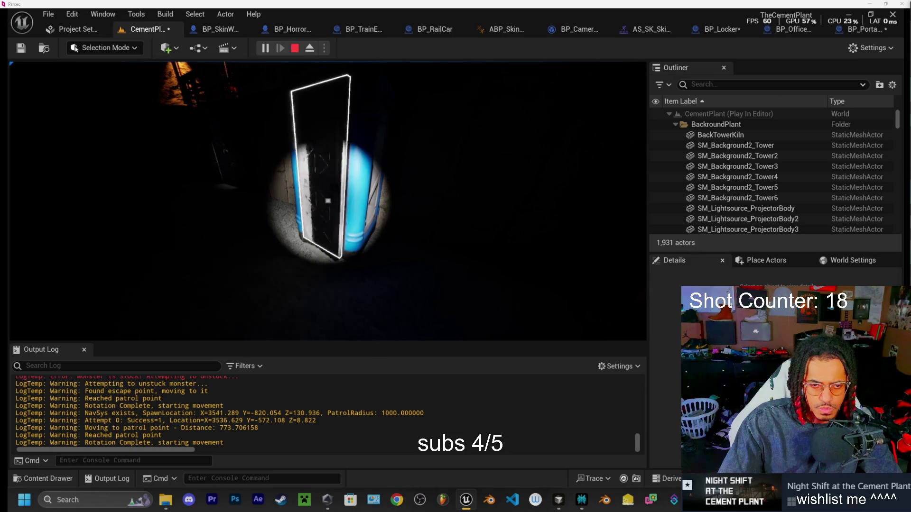
pyautogui.press('Escape')
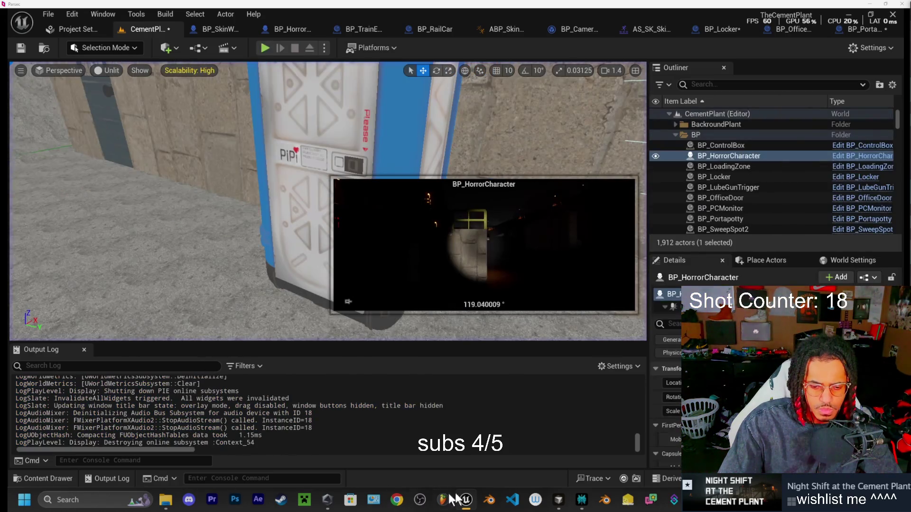
pyautogui.click(449, 504)
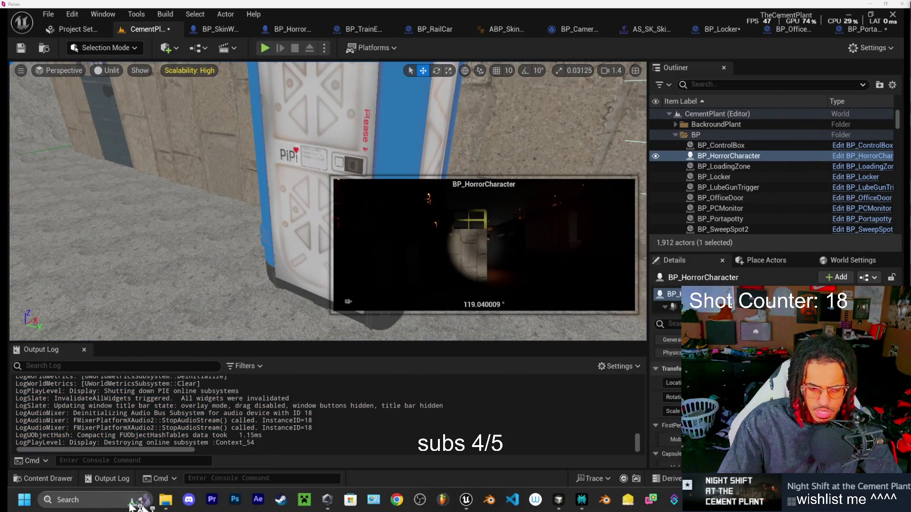
# - Place potty door close.wav in the FL Studio playlist and play it in song mode
pyautogui.click(165, 500)
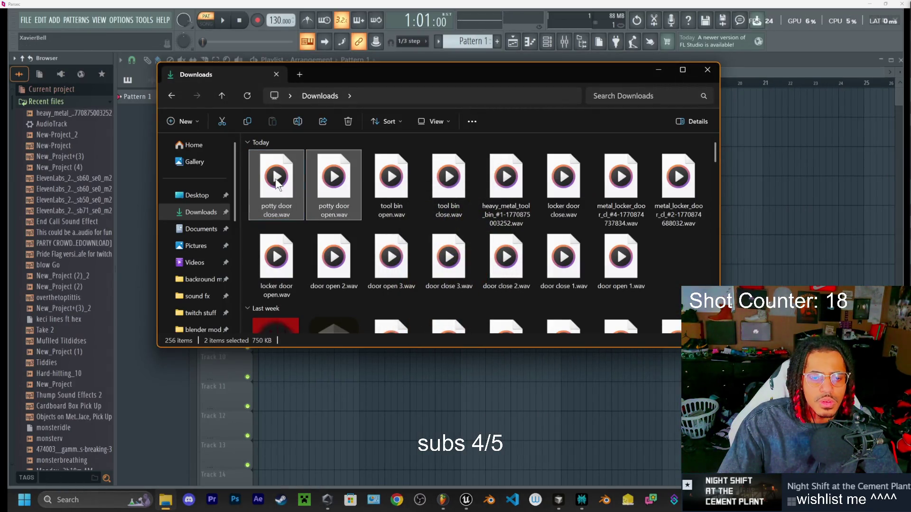
pyautogui.moveTo(333, 187)
pyautogui.mouseDown()
pyautogui.moveTo(327, 180)
pyautogui.moveTo(759, 199)
pyautogui.moveTo(764, 217)
pyautogui.moveTo(230, 91)
pyautogui.mouseUp()
pyautogui.scroll(3, 291, 122)
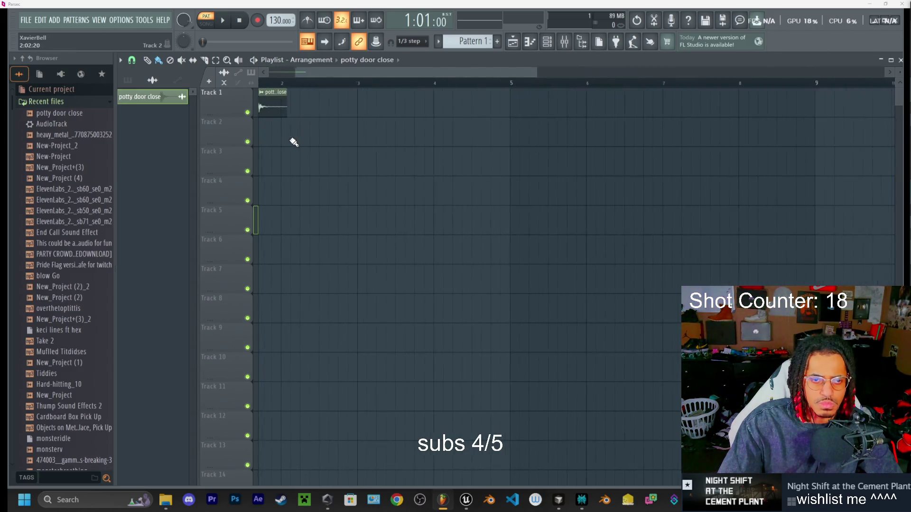
pyautogui.scroll(3, 365, 72)
pyautogui.press('space')
pyautogui.press('l')
pyautogui.press('space')
pyautogui.press('space')
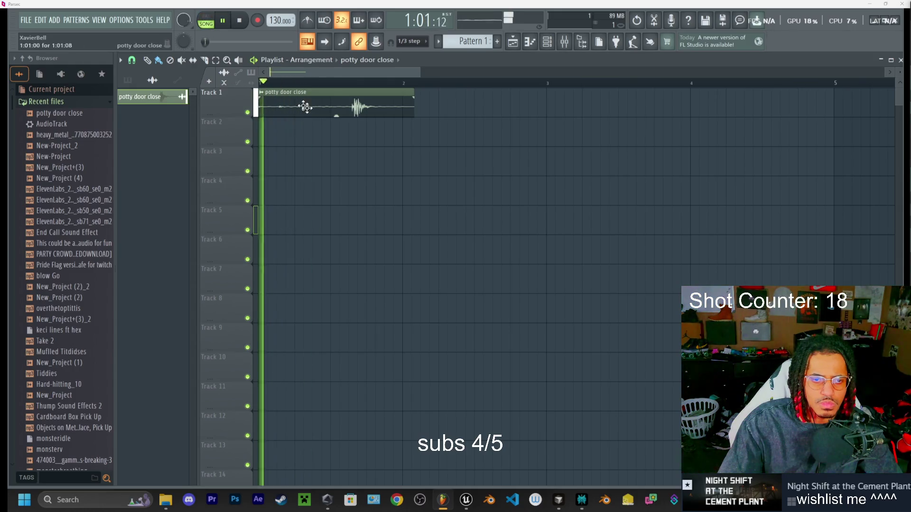
pyautogui.press('space')
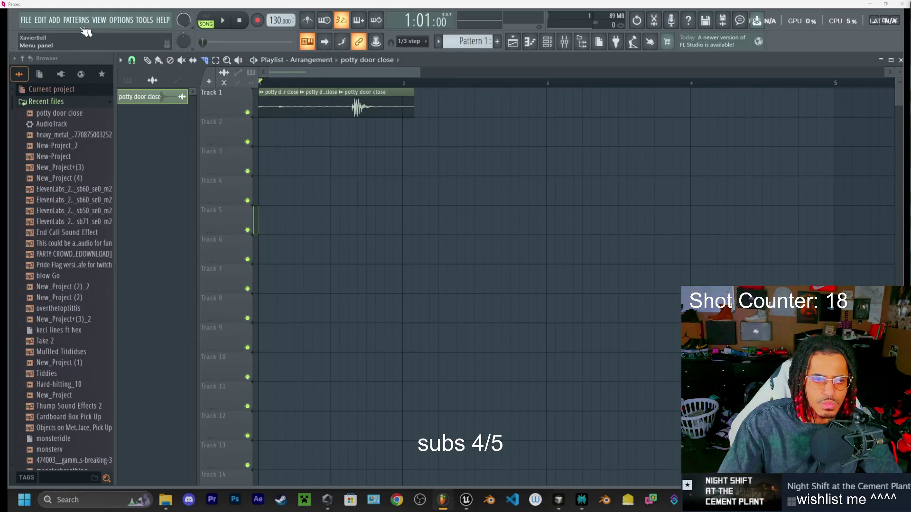
# - Delete the clip's middle slice, close the gap, and play the trimmed sound
pyautogui.rightClick(318, 104)
pyautogui.moveTo(340, 107)
pyautogui.mouseDown()
pyautogui.moveTo(349, 107)
pyautogui.moveTo(334, 106)
pyautogui.mouseUp()
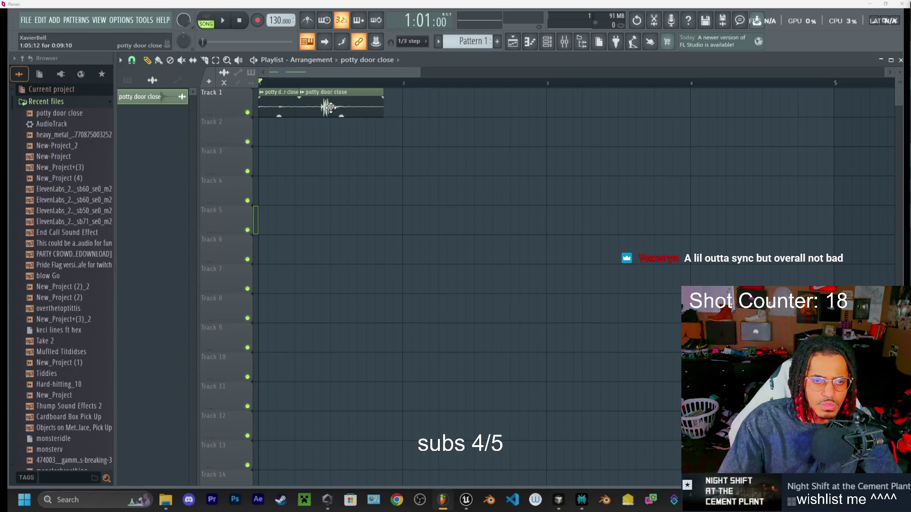
pyautogui.press('space')
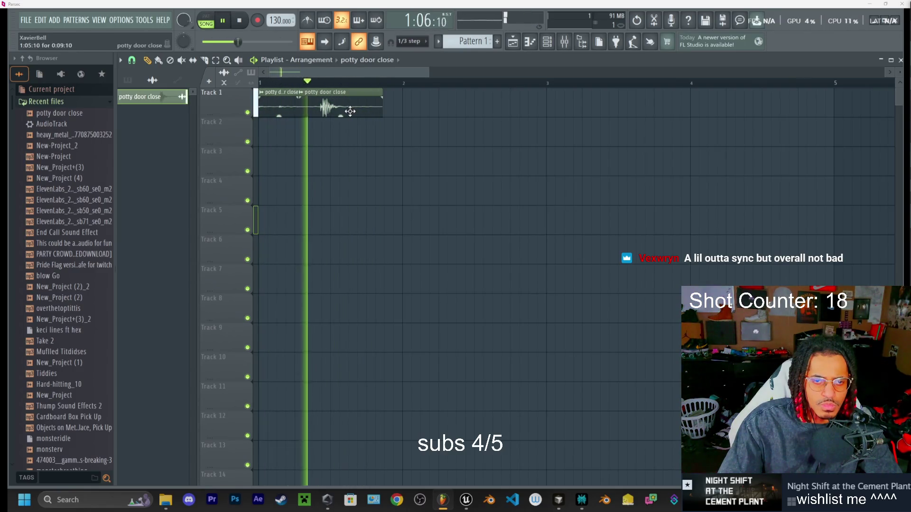
pyautogui.click(238, 22)
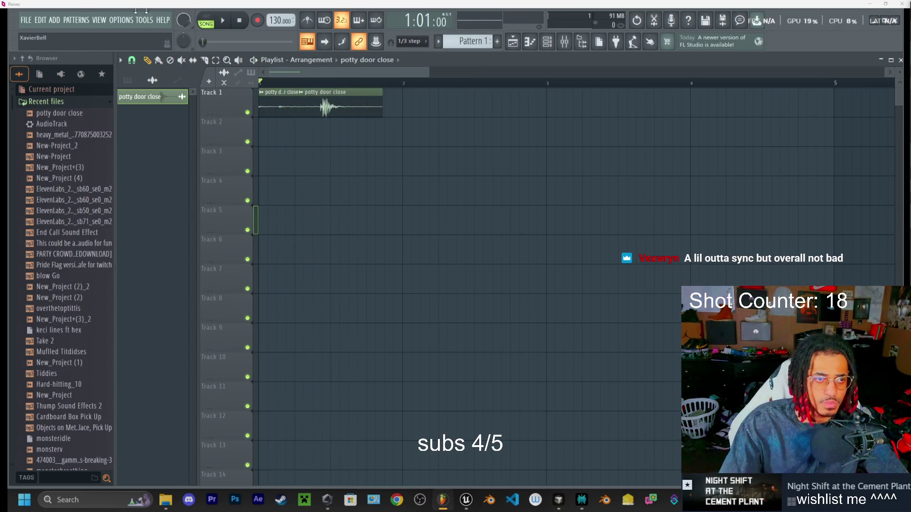
pyautogui.click(19, 20)
# - Render the song as a WAV overwriting potty door close.wav in Downloads
pyautogui.moveTo(71, 110)
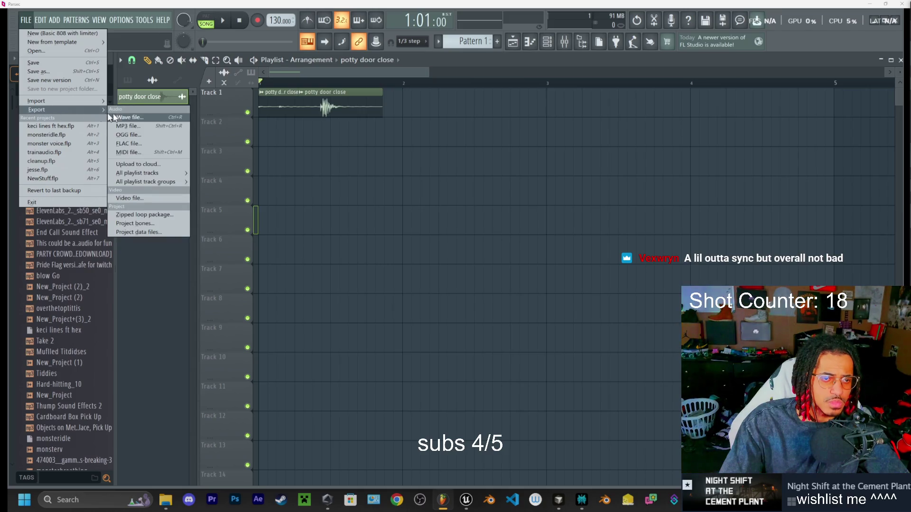
pyautogui.click(150, 121)
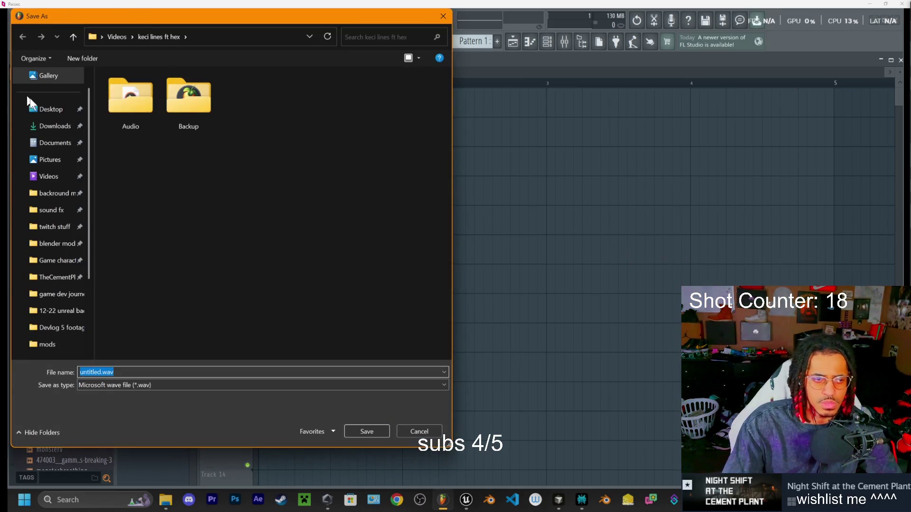
pyautogui.click(51, 127)
pyautogui.click(142, 105)
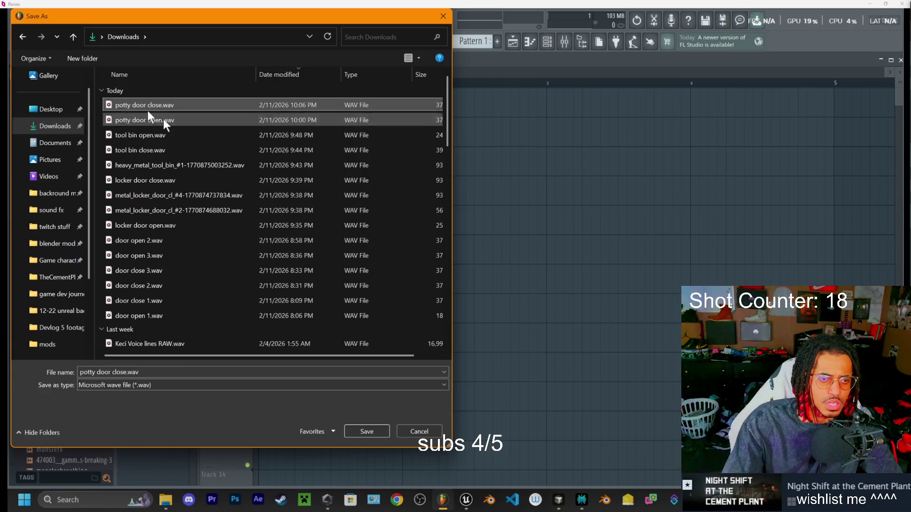
pyautogui.click(369, 429)
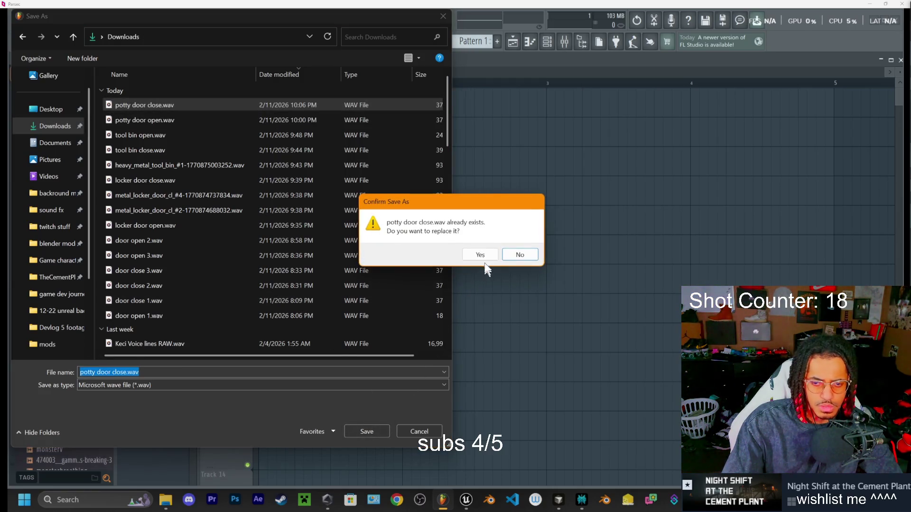
pyautogui.click(483, 258)
pyautogui.click(534, 395)
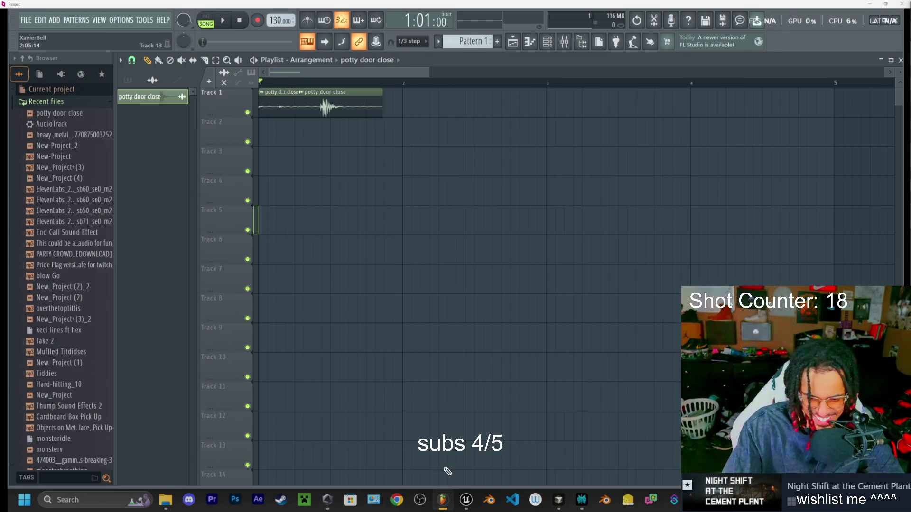
pyautogui.click(469, 503)
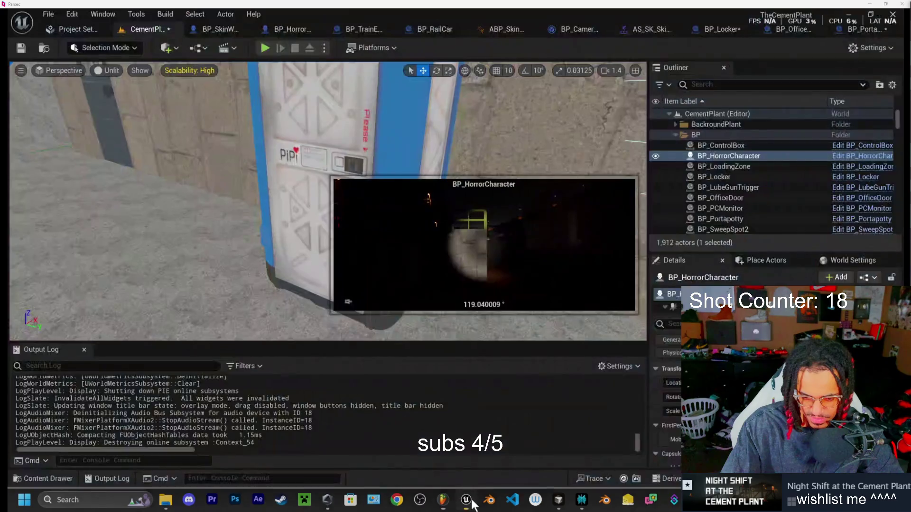
# - Browse the Content Drawer to the Sound/FeedbackSFX folder
pyautogui.click(46, 479)
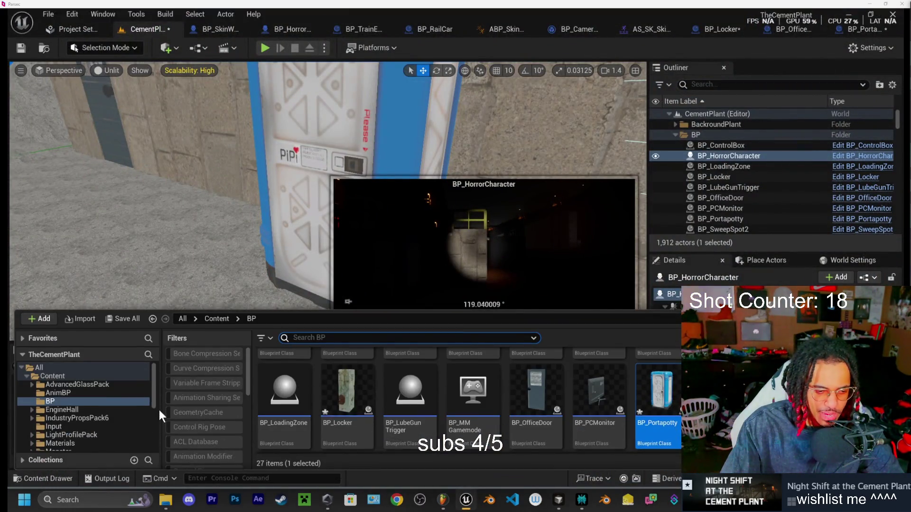
pyautogui.scroll(3, 616, 417)
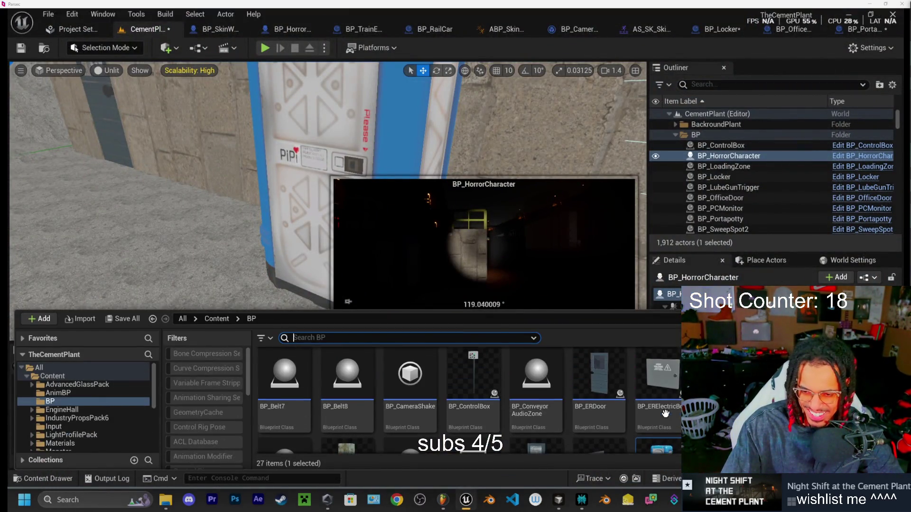
pyautogui.scroll(-1, 629, 402)
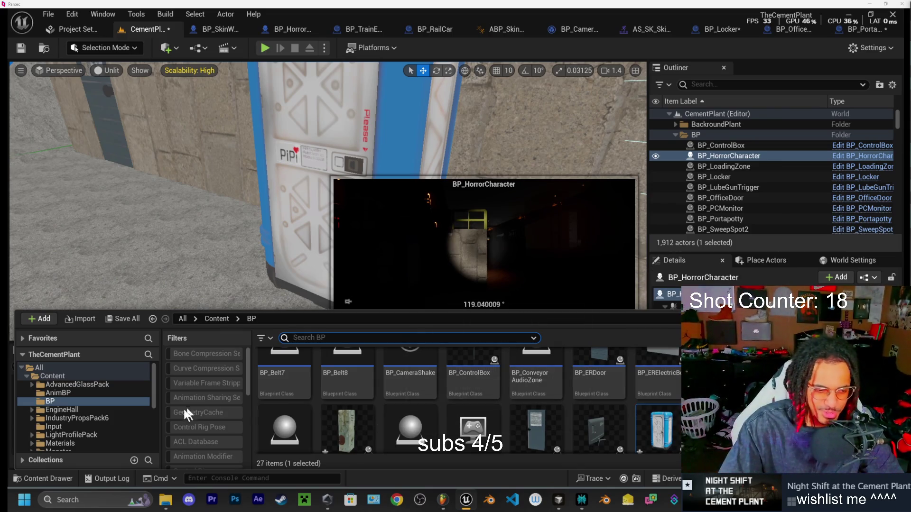
pyautogui.click(52, 482)
pyautogui.click(54, 480)
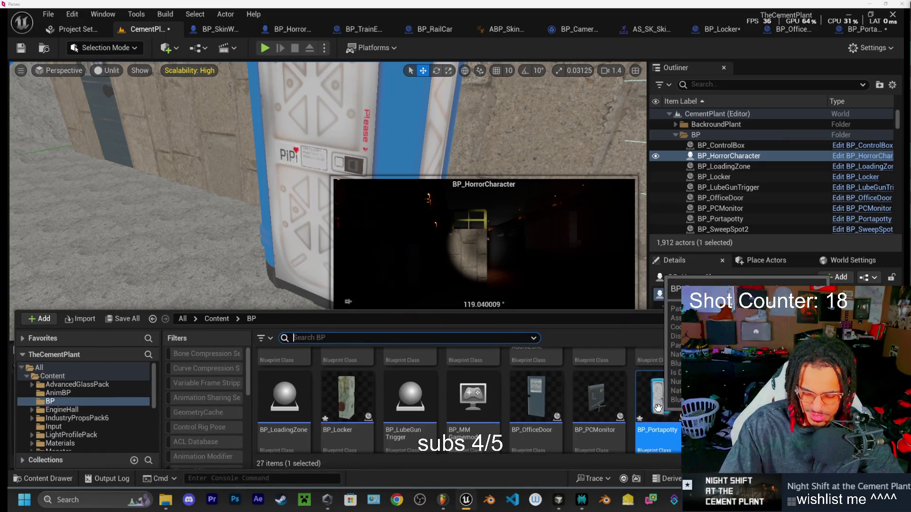
pyautogui.click(42, 479)
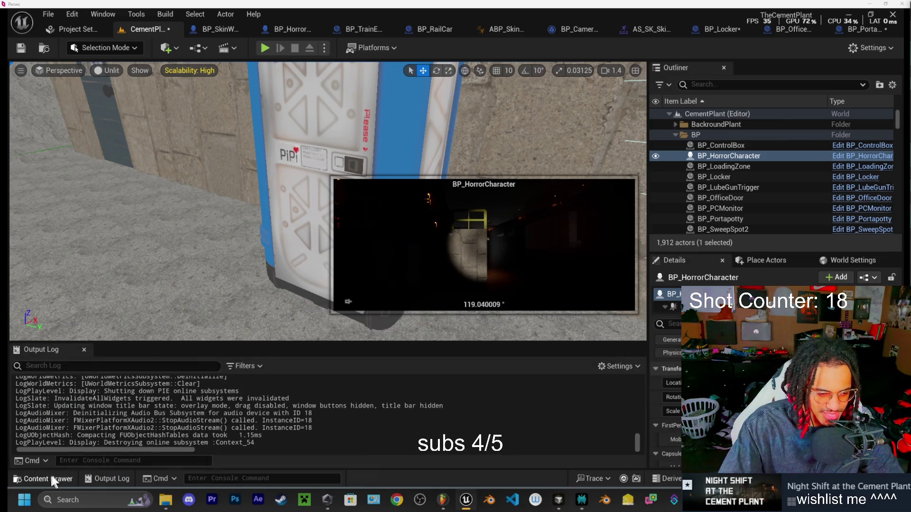
pyautogui.click(52, 480)
pyautogui.scroll(-5, 69, 418)
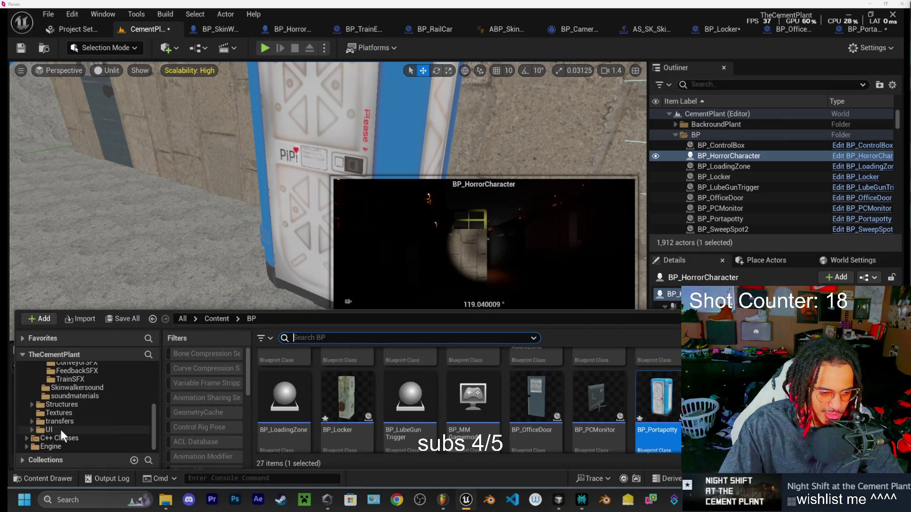
pyautogui.scroll(2, 81, 414)
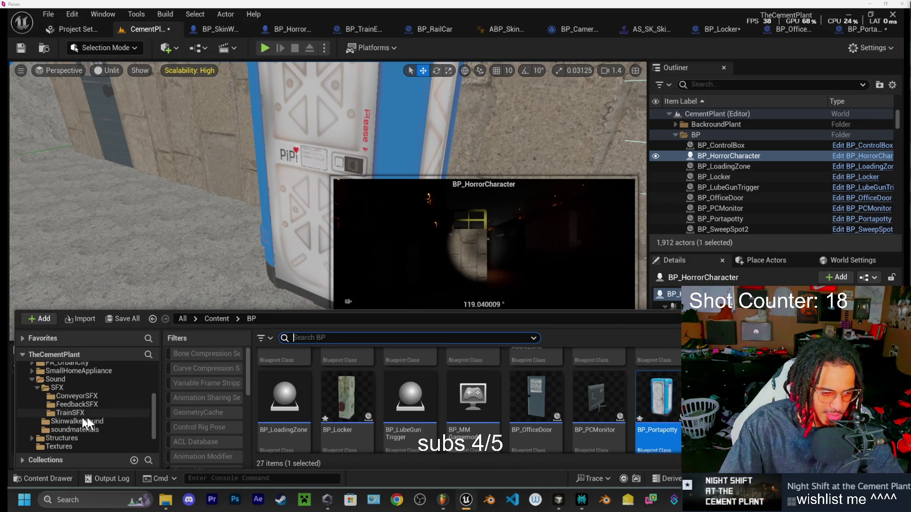
pyautogui.click(56, 381)
pyautogui.click(71, 405)
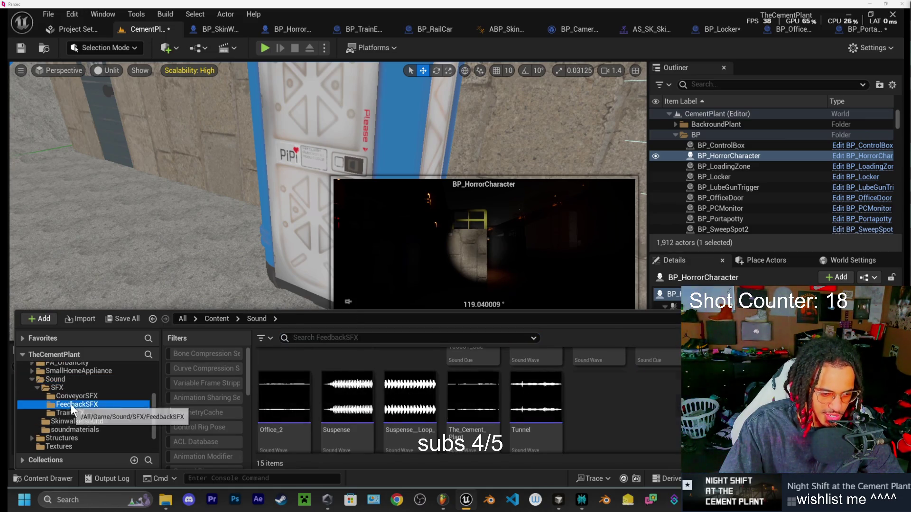
pyautogui.click(32, 481)
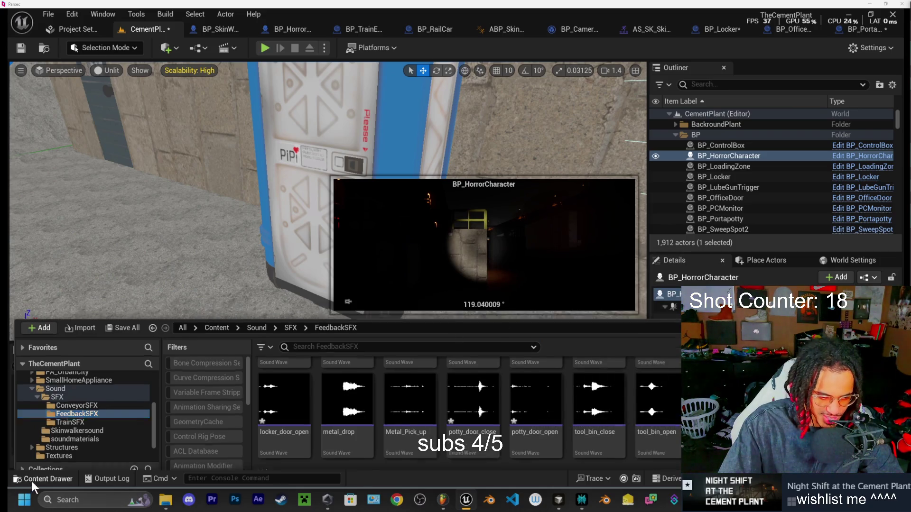
# - Reimport the trimmed potty door close.wav over potty_door_close, then start Play
pyautogui.click(41, 480)
pyautogui.click(165, 499)
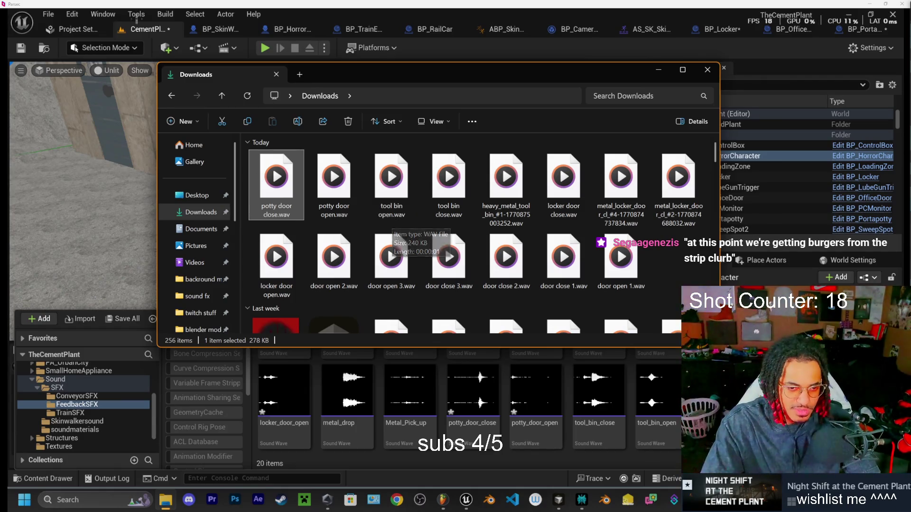
pyautogui.click(246, 96)
pyautogui.moveTo(280, 188)
pyautogui.mouseDown()
pyautogui.moveTo(305, 210)
pyautogui.moveTo(434, 405)
pyautogui.moveTo(443, 402)
pyautogui.mouseUp()
pyautogui.click(427, 400)
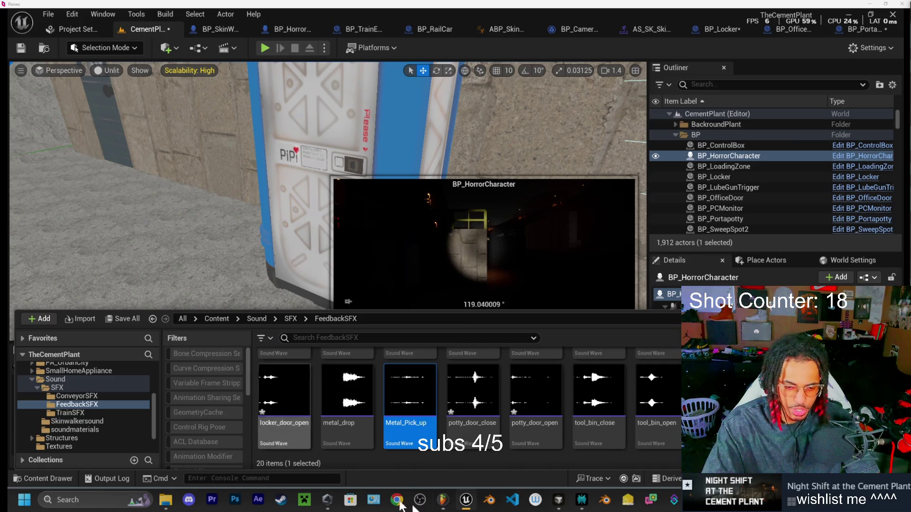
pyautogui.click(261, 46)
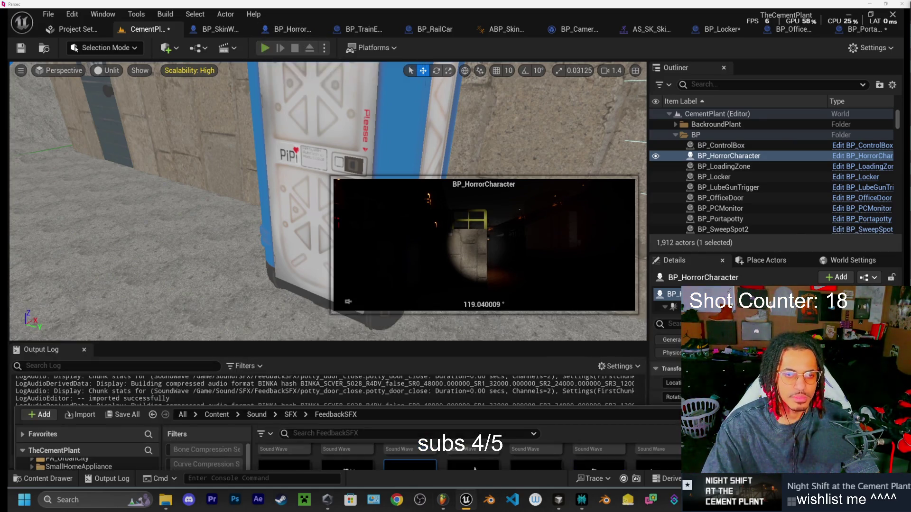
# - Open and close the portapotty door several times, try a nearby door, then stop
pyautogui.press('e')
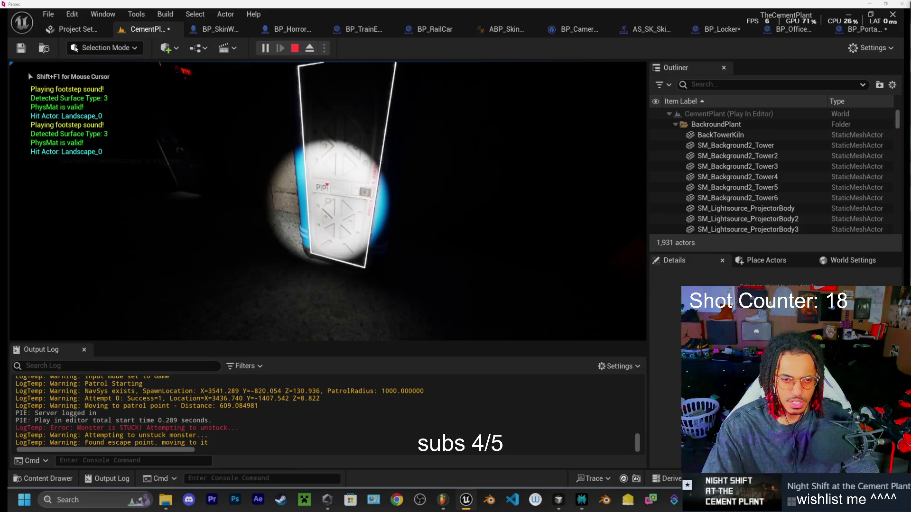
pyautogui.press('e')
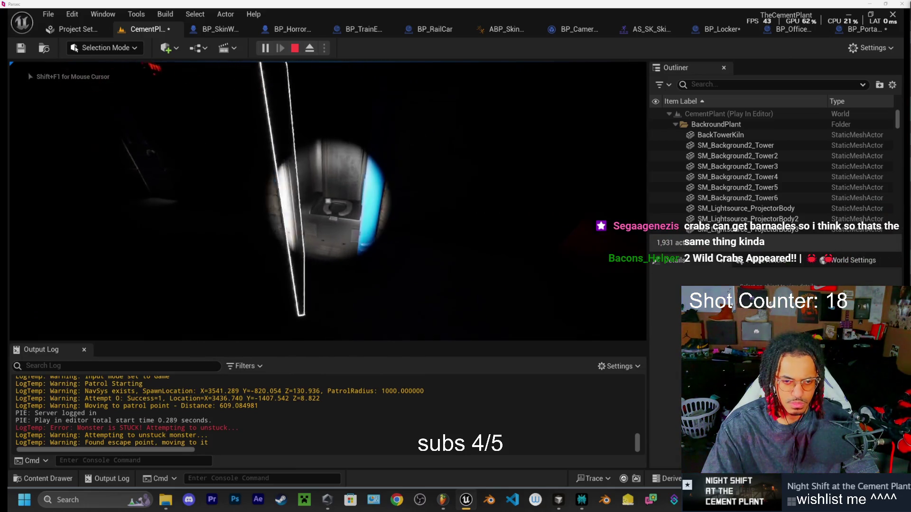
pyautogui.press('e')
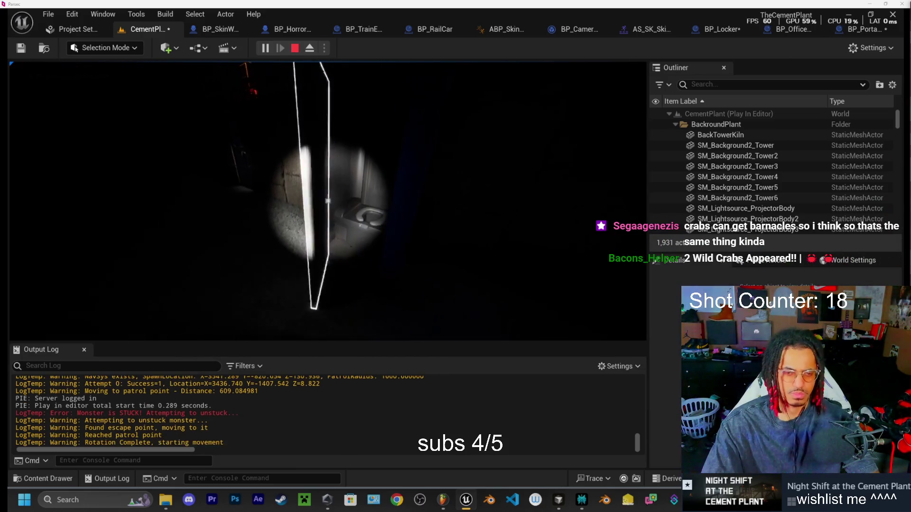
pyautogui.press('e')
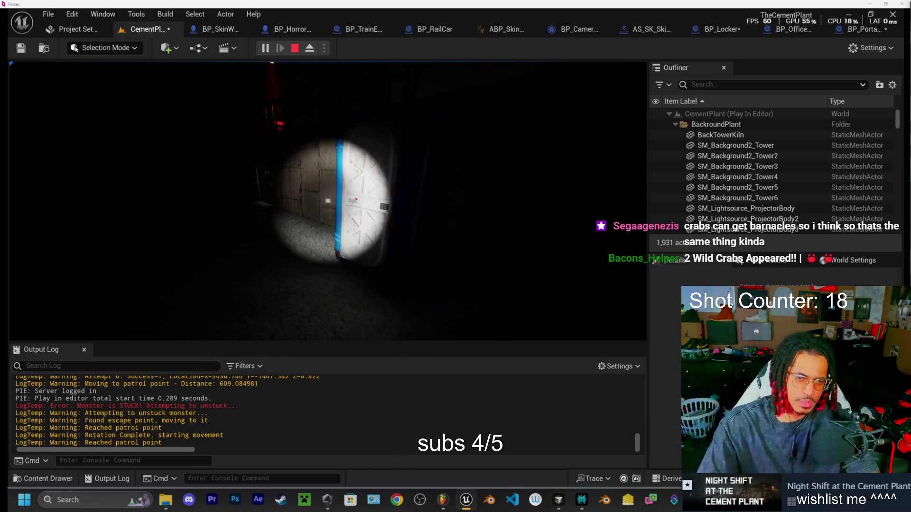
pyautogui.press('w')
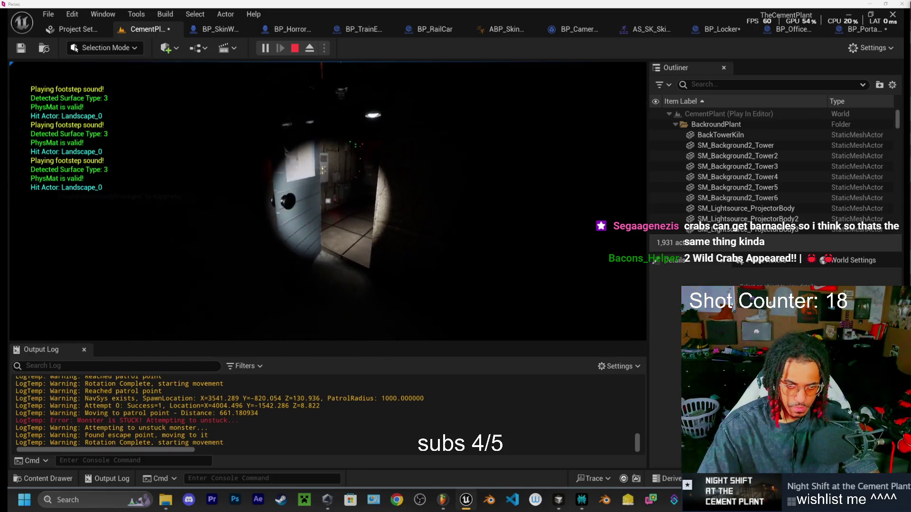
pyautogui.press('e')
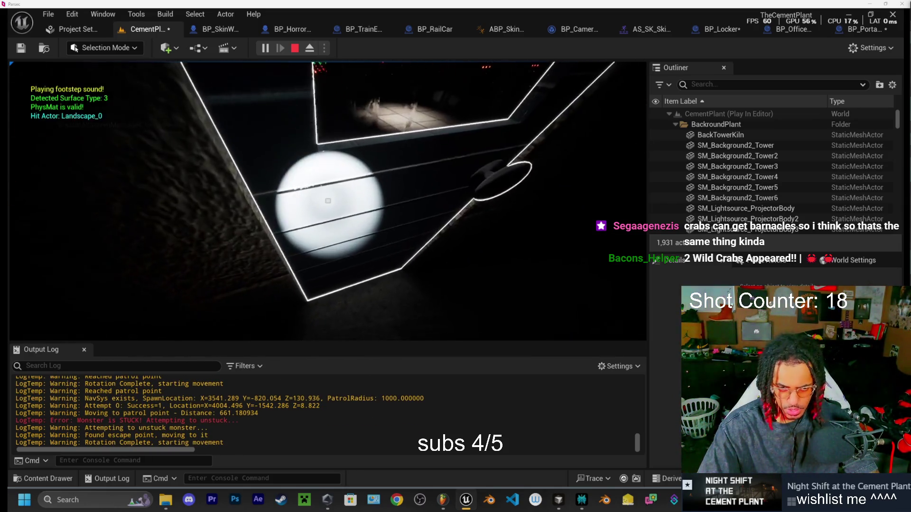
pyautogui.press('Escape')
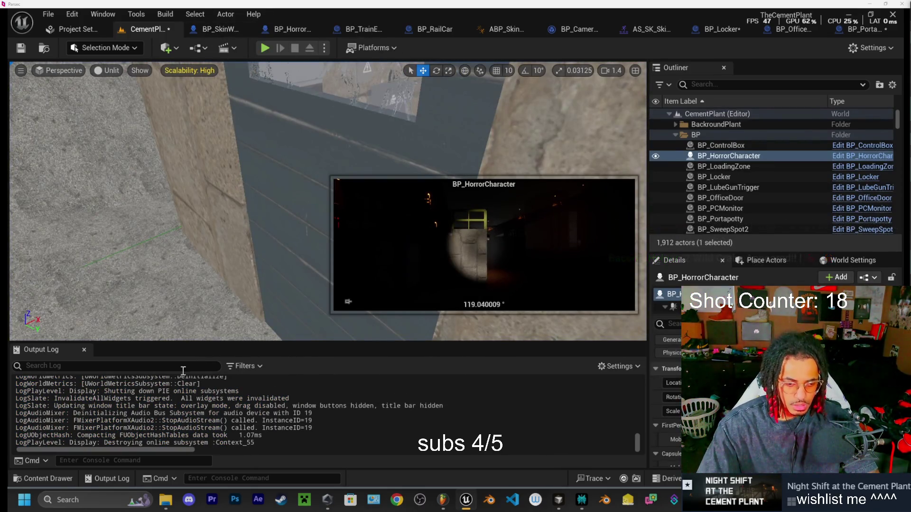
# - Open the BP_ERDoor blueprint from the BP folder
pyautogui.click(63, 480)
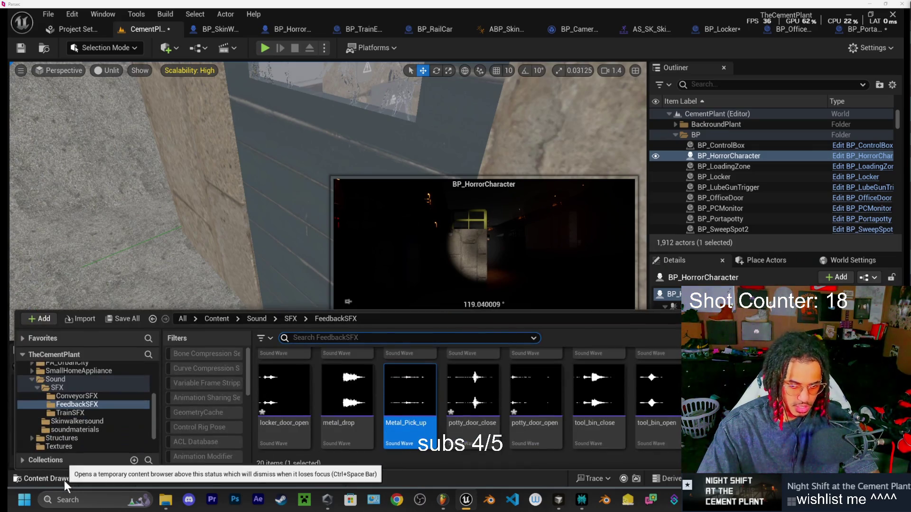
pyautogui.scroll(6, 65, 401)
pyautogui.click(64, 401)
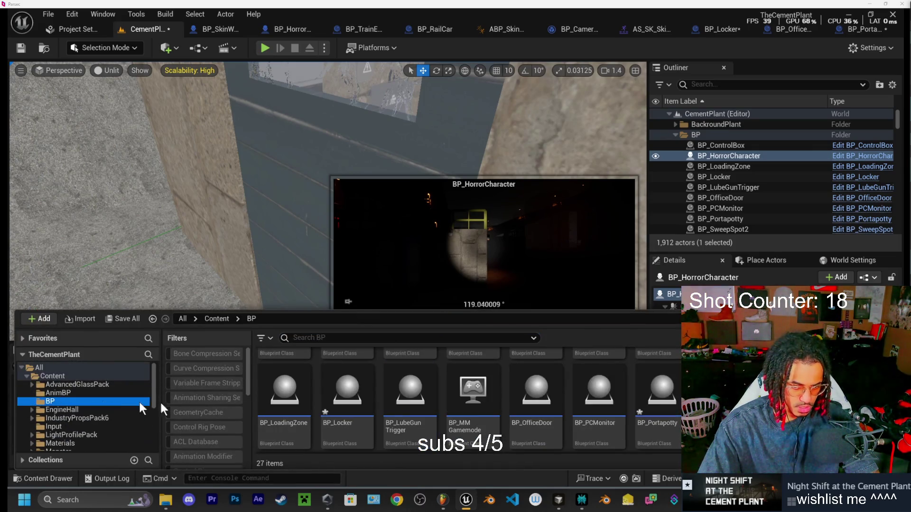
pyautogui.scroll(3, 631, 429)
pyautogui.click(593, 380)
pyautogui.doubleClick(593, 380)
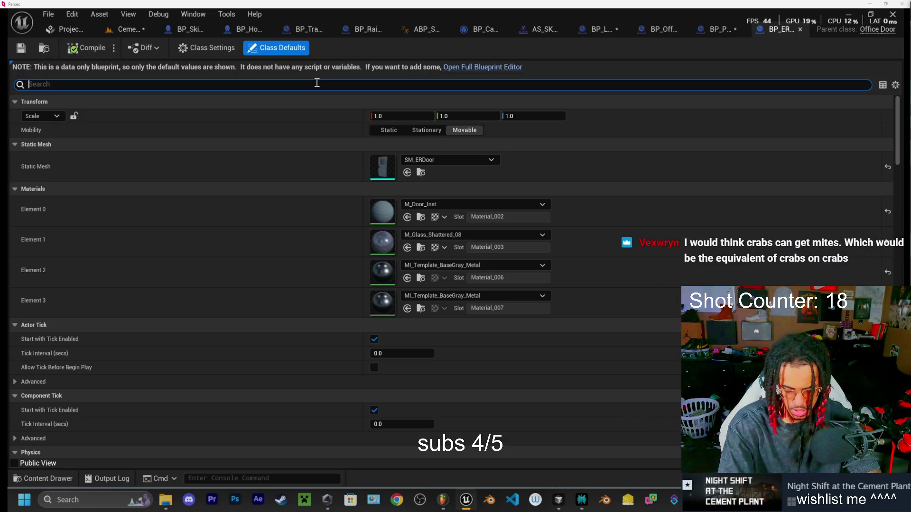
# - Filter defaults by 'sound' and add three slots each to Door Open and Close Sounds
pyautogui.write('sound')
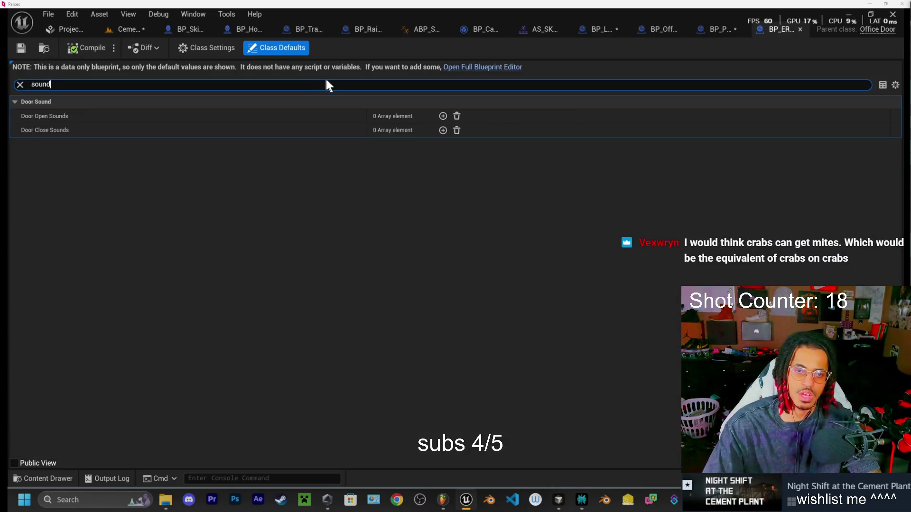
pyautogui.click(443, 115)
pyautogui.click(443, 115)
pyautogui.click(443, 116)
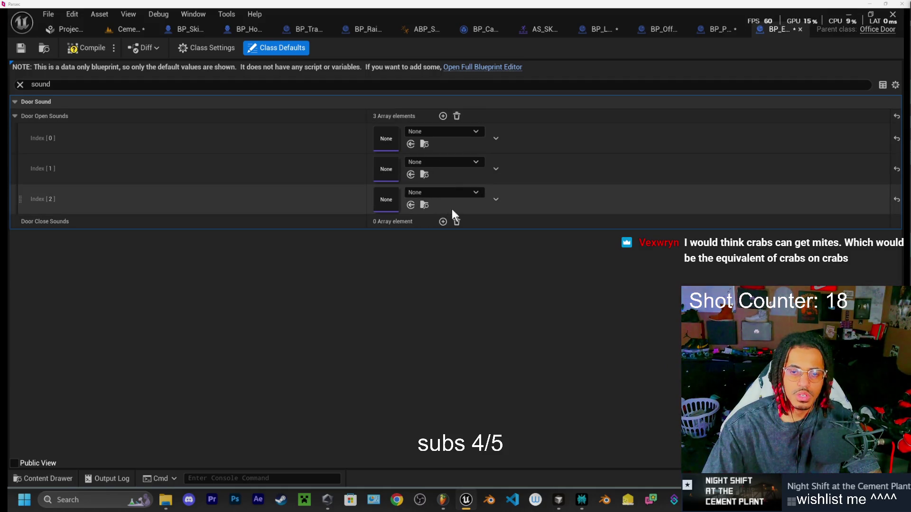
pyautogui.click(443, 222)
pyautogui.click(442, 221)
pyautogui.click(443, 222)
pyautogui.click(444, 131)
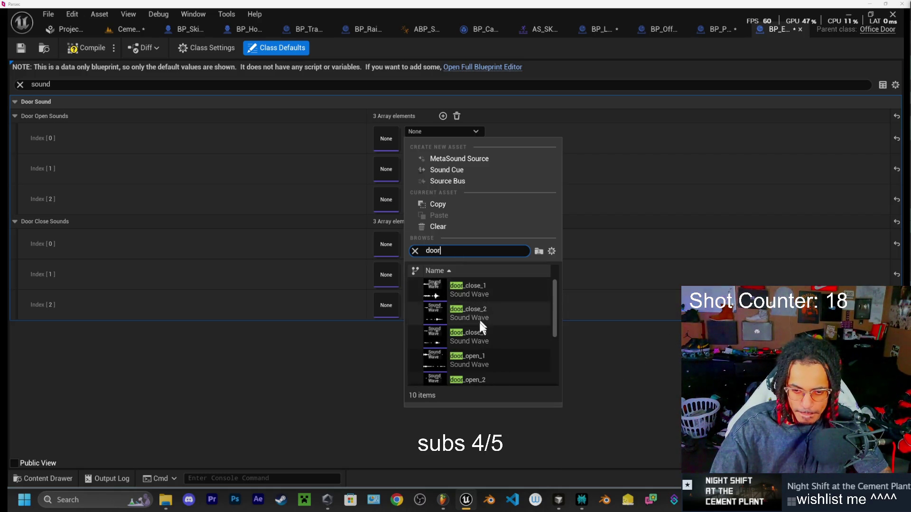
# - Assign door_open_1, door_open_2 and door_open_3 to the three open-sound slots
pyautogui.click(477, 358)
pyautogui.click(450, 163)
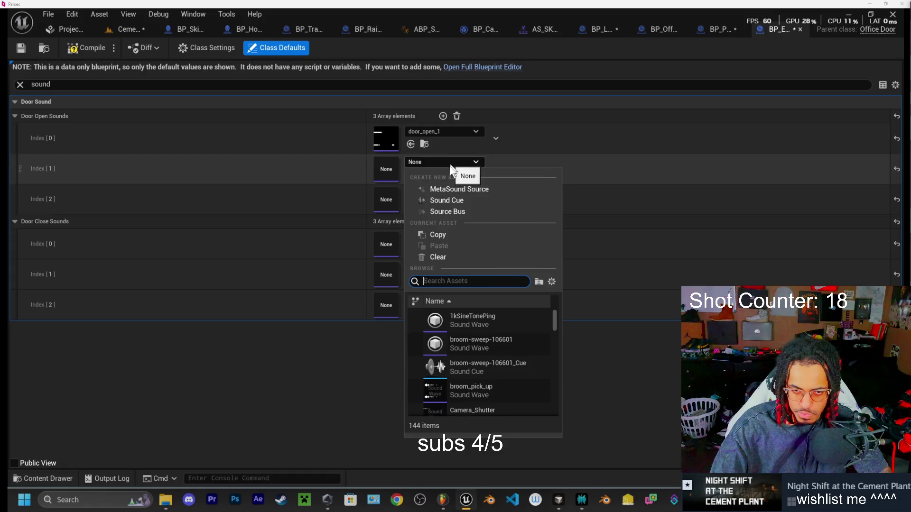
pyautogui.write('door')
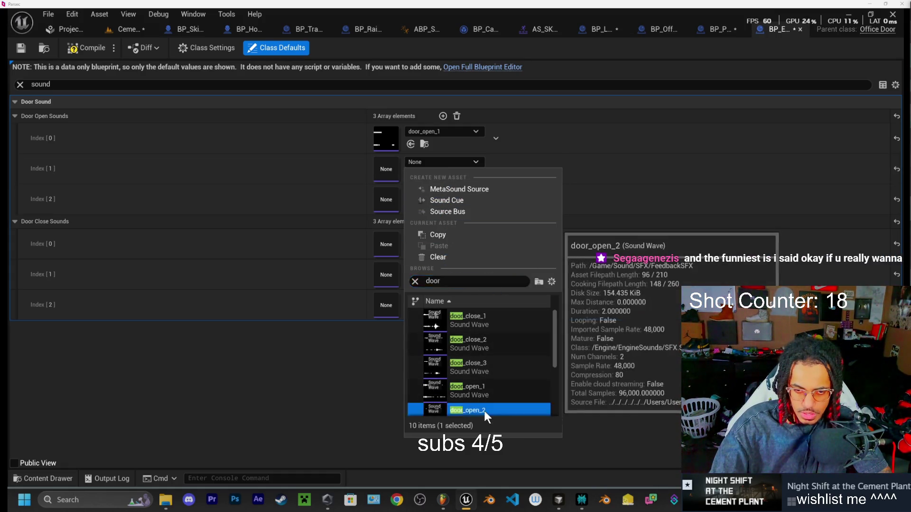
pyautogui.click(484, 411)
pyautogui.click(435, 192)
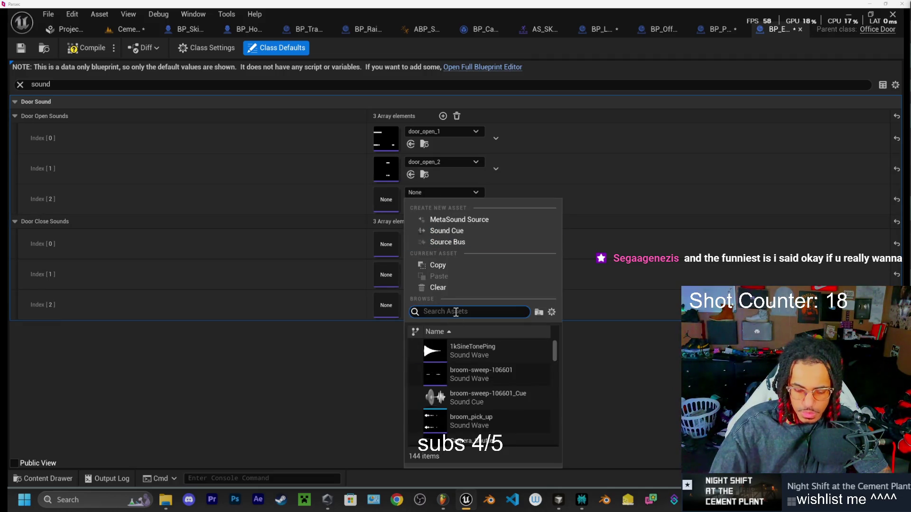
pyautogui.write('door')
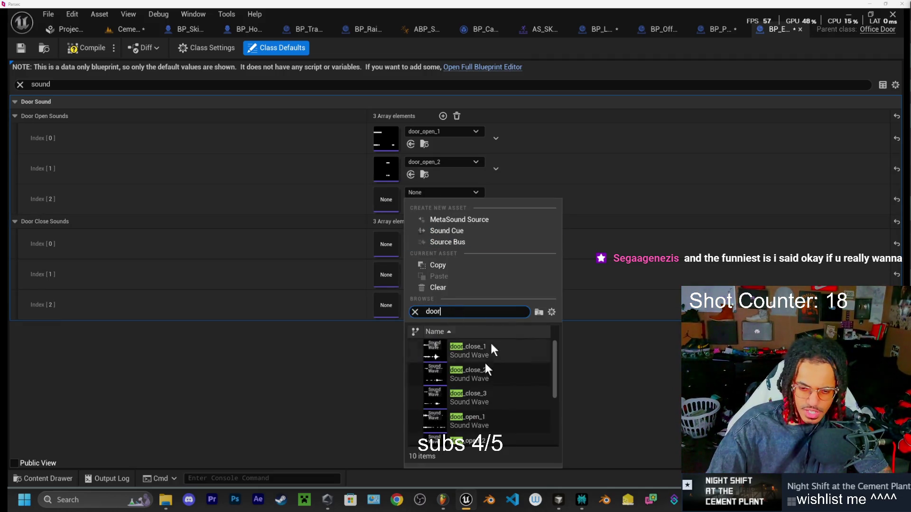
pyautogui.scroll(-3, 487, 417)
pyautogui.click(488, 424)
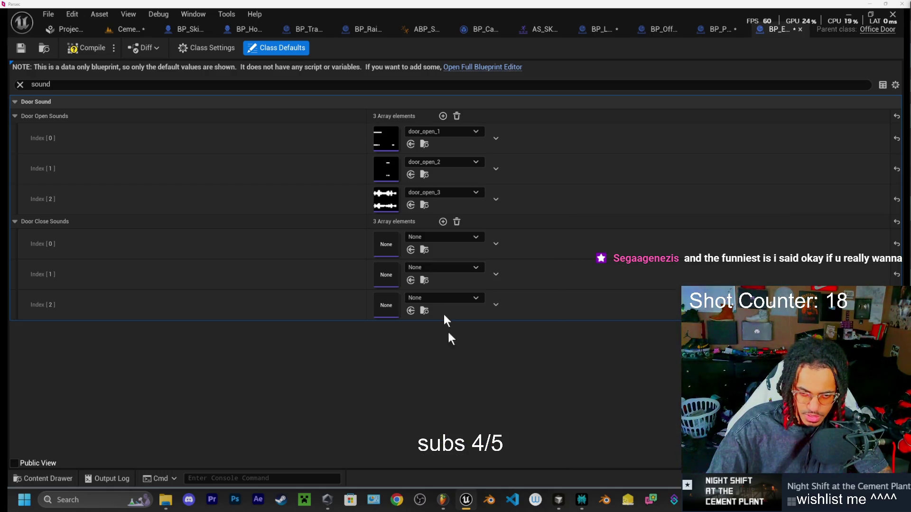
# - Assign door_close_1, door_close_2 and door_close_3 to the three close-sound slots
pyautogui.click(433, 237)
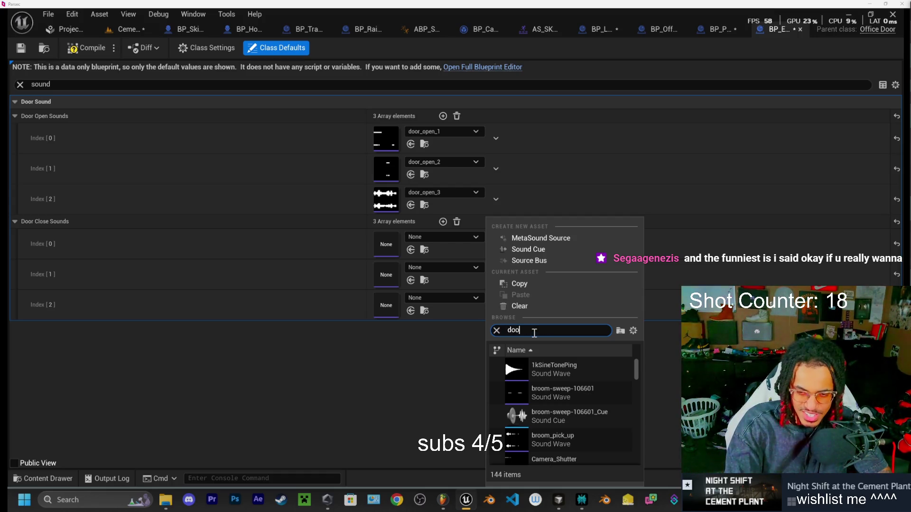
pyautogui.write('r')
pyautogui.click(559, 361)
pyautogui.click(459, 267)
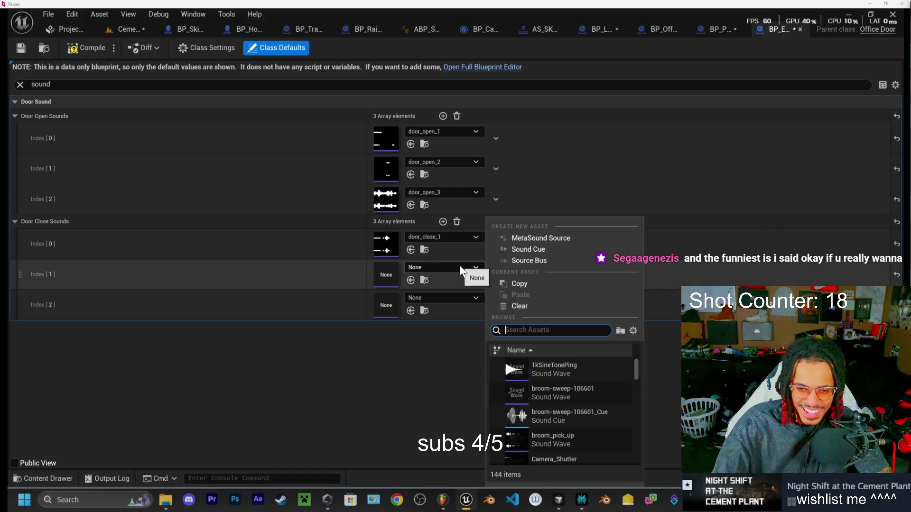
pyautogui.write('door')
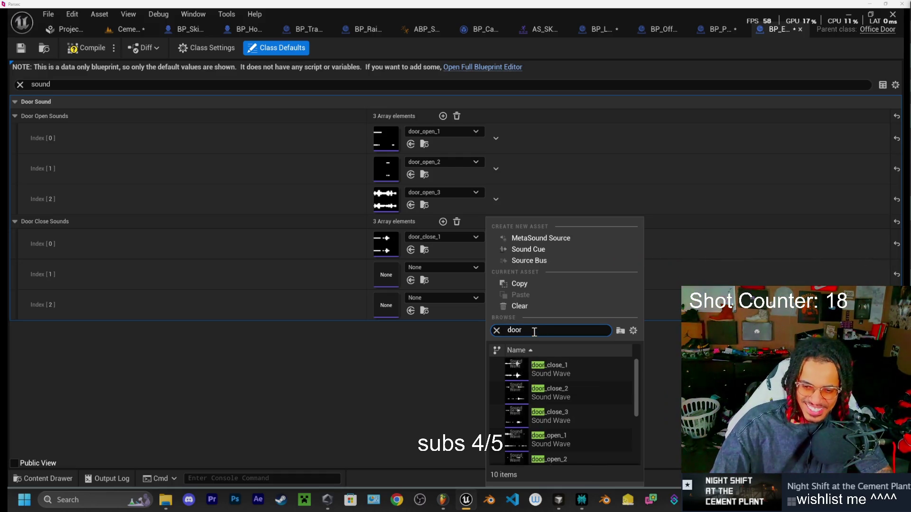
pyautogui.click(551, 391)
pyautogui.click(445, 299)
pyautogui.write('oor')
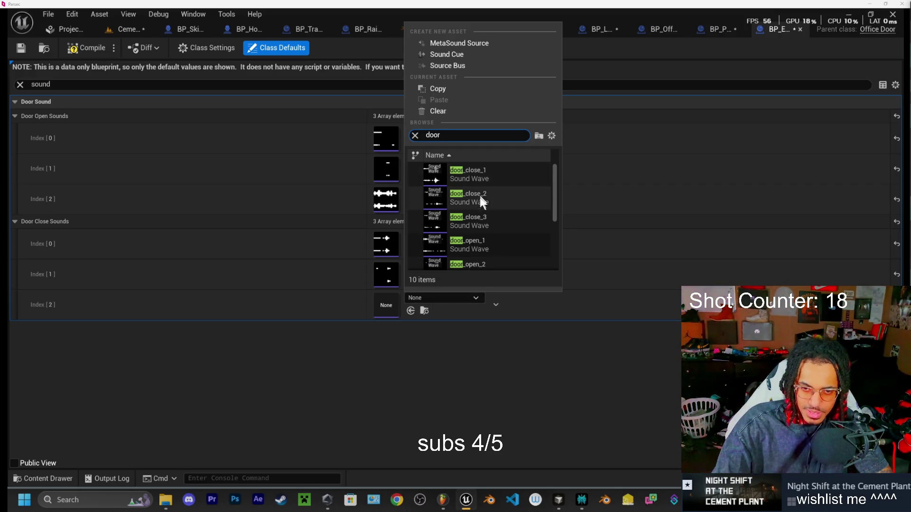
pyautogui.click(482, 221)
pyautogui.click(124, 29)
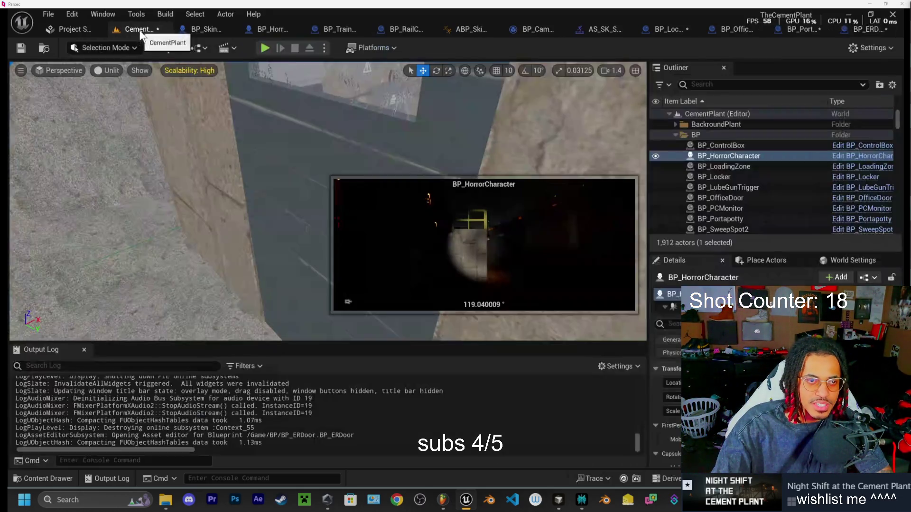
# - Start Play and open and close the portable toilet door repeatedly
pyautogui.click(263, 50)
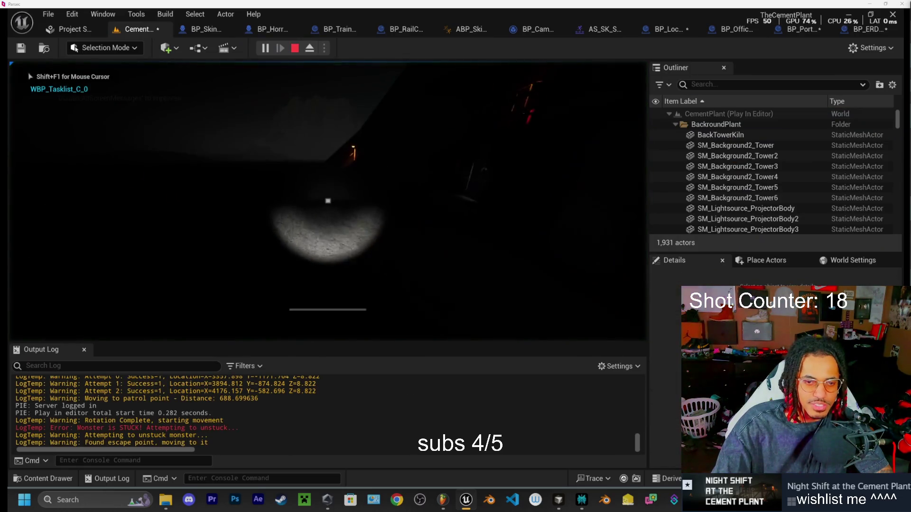
pyautogui.press('w')
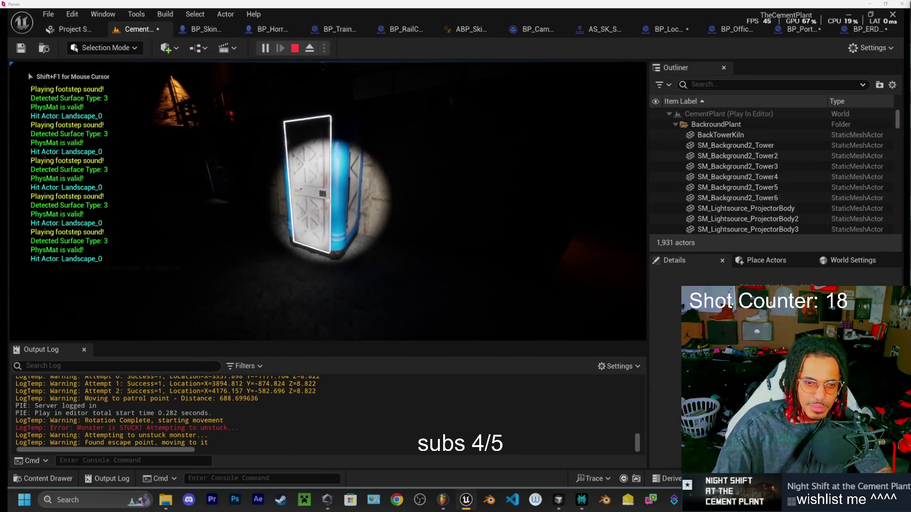
pyautogui.press('e')
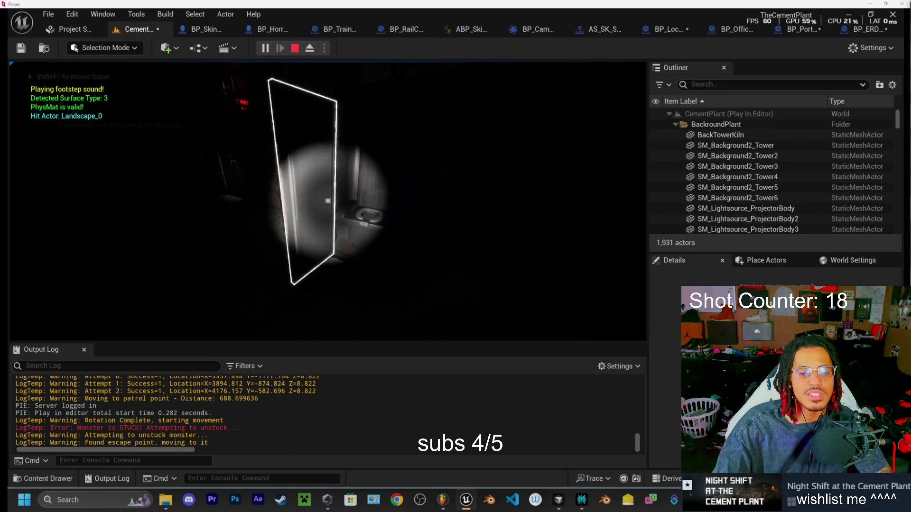
pyautogui.press('e')
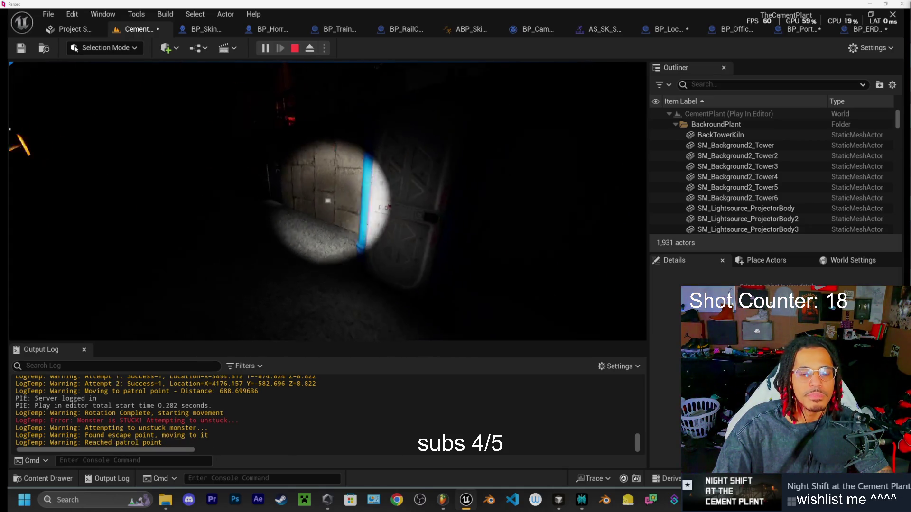
pyautogui.press('w')
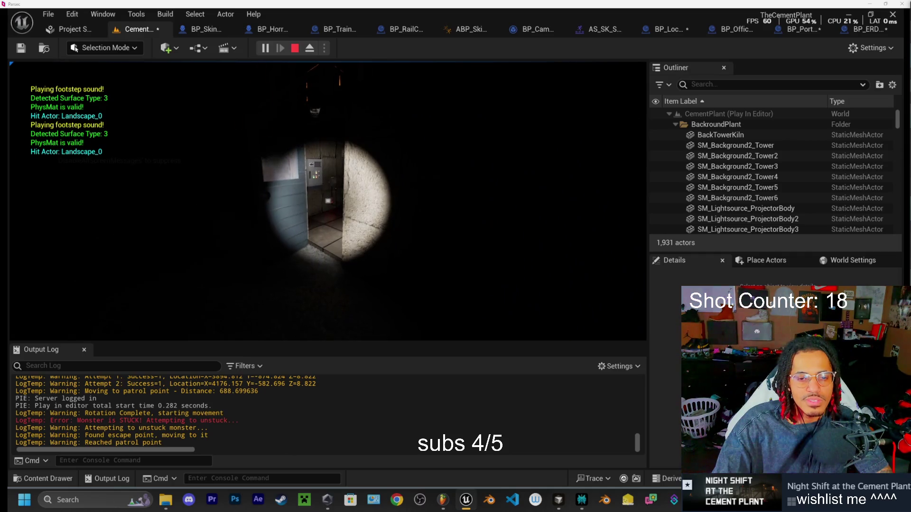
pyautogui.press('e')
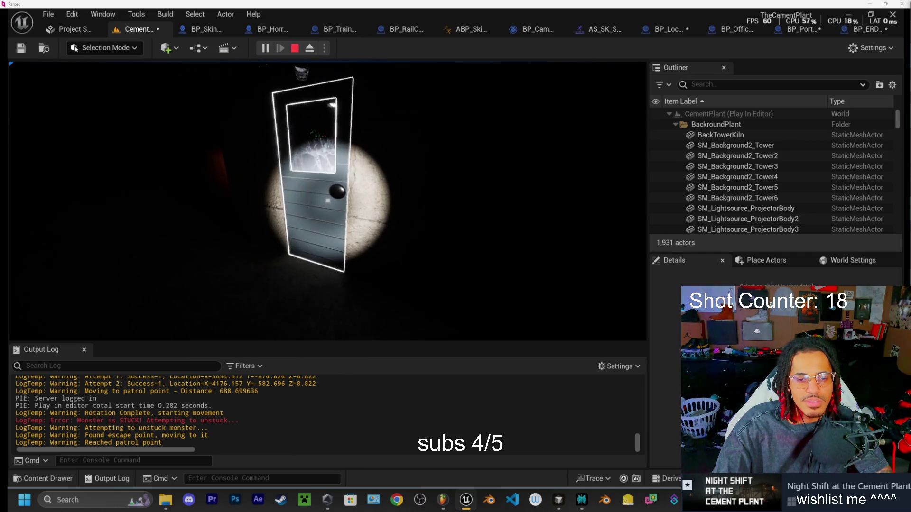
pyautogui.press('e')
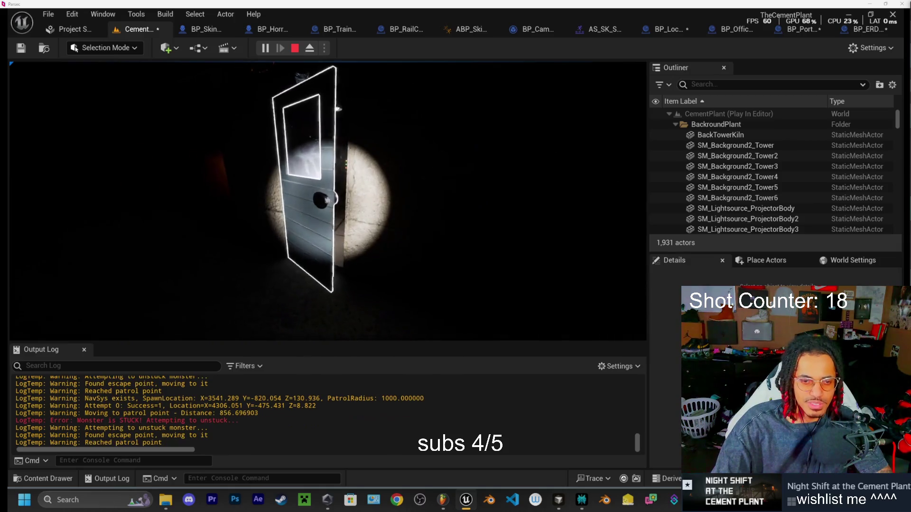
pyautogui.press('e')
pyautogui.press('e')
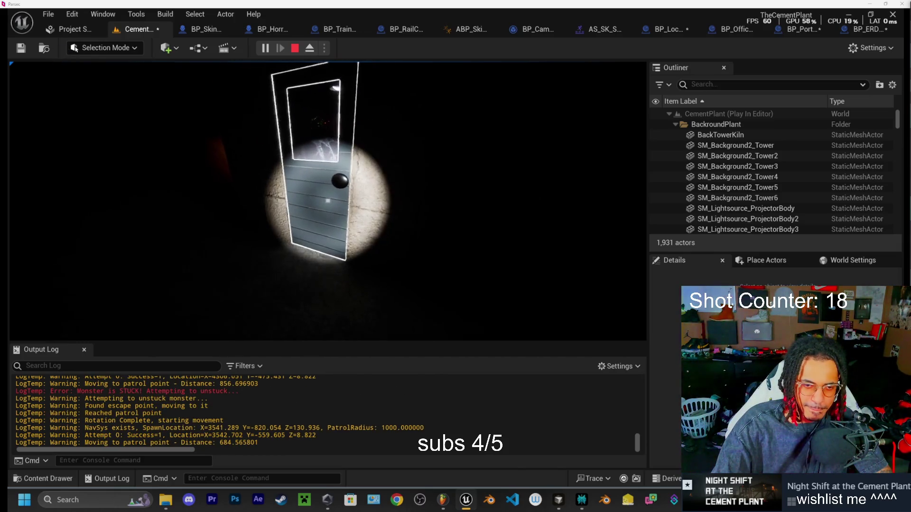
# - Walk from the toilet past the lit platform to the yellow staircase and a locker
pyautogui.press('w')
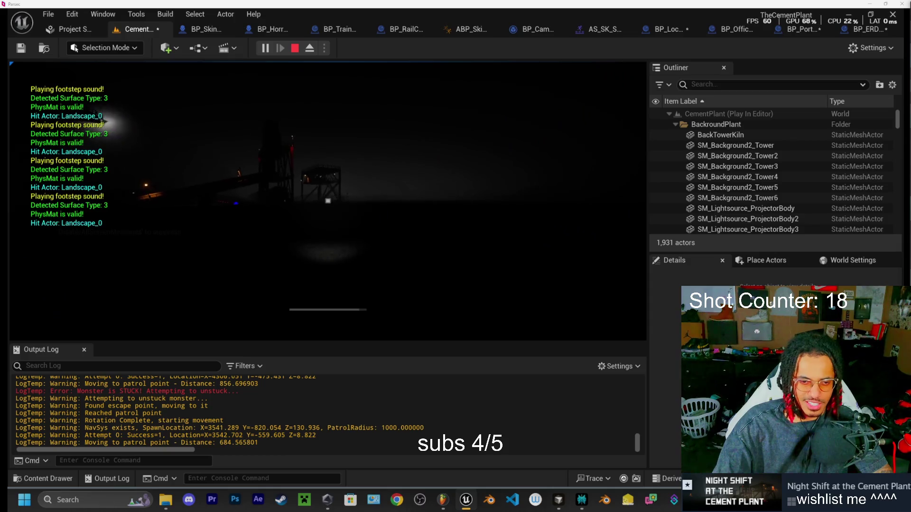
pyautogui.press('w')
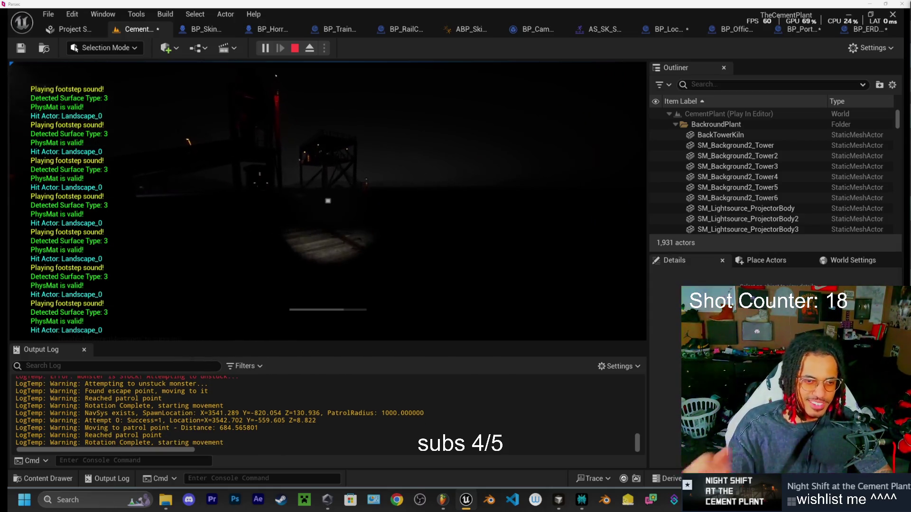
pyautogui.press('w')
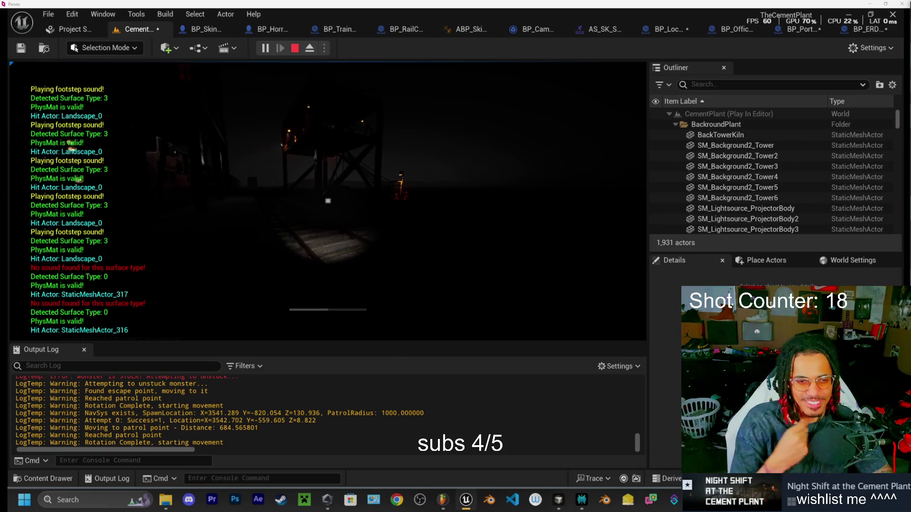
pyautogui.press('w')
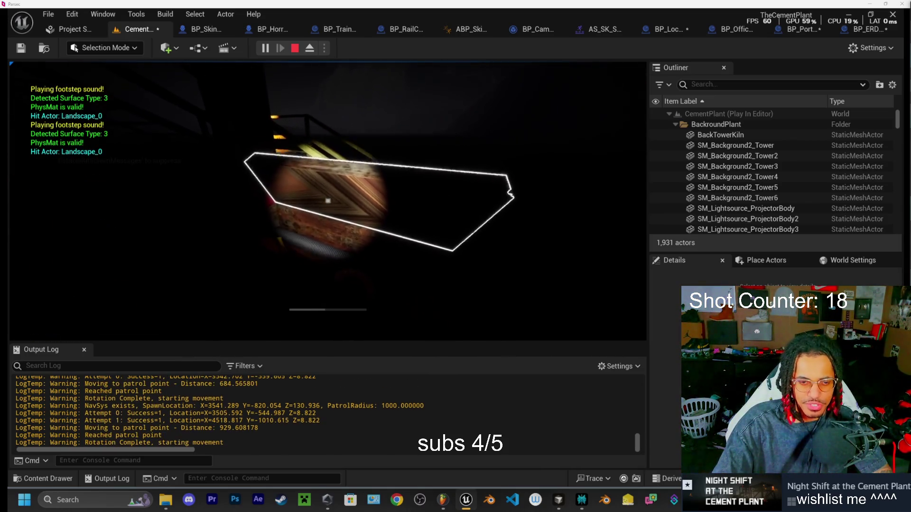
pyautogui.press('w')
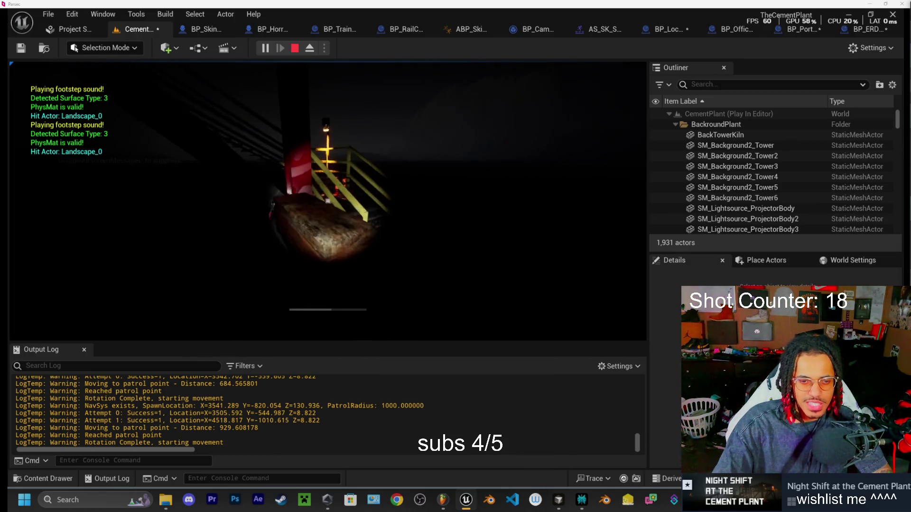
pyautogui.press('w')
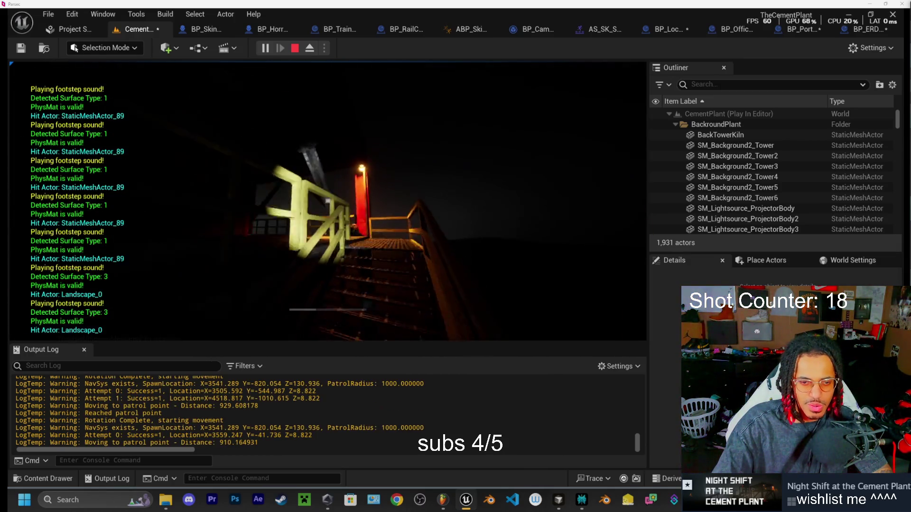
pyautogui.press('w')
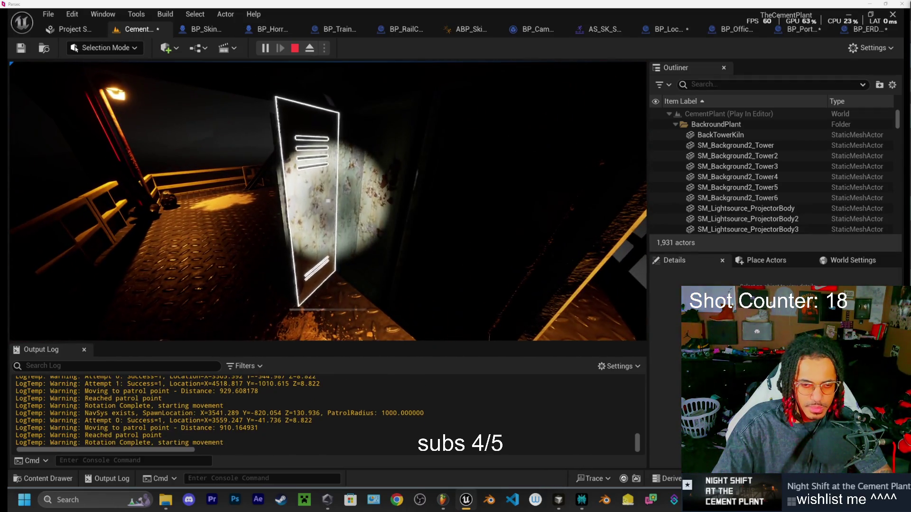
pyautogui.press('w')
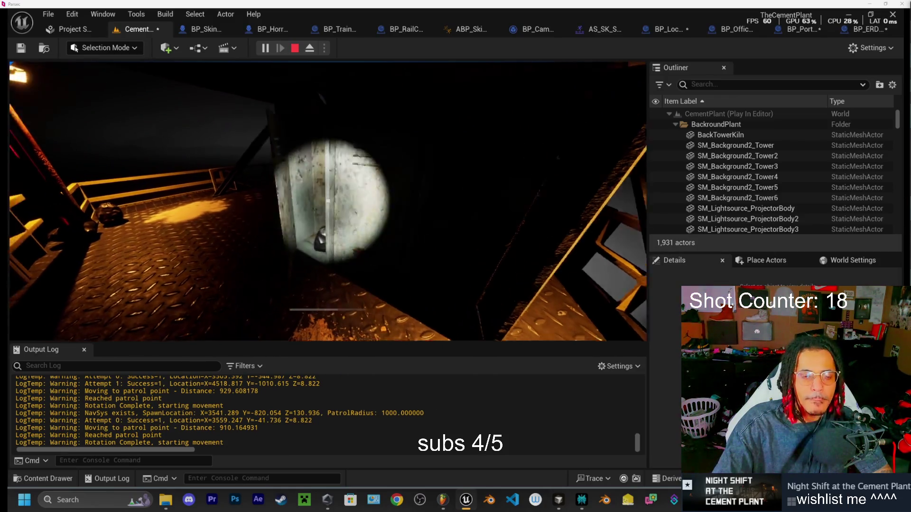
pyautogui.press('w')
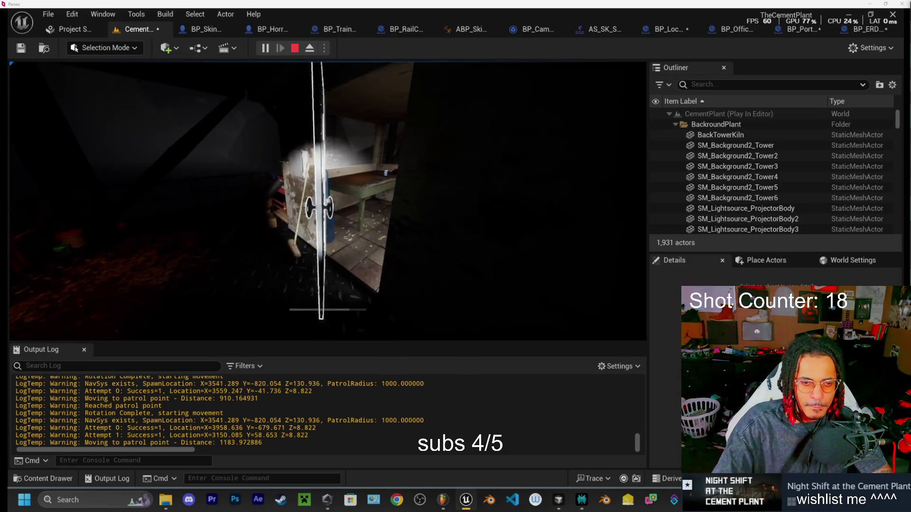
# - Swing the outlined metal door open in play, then stop the playtest and return to the editor
pyautogui.press('e')
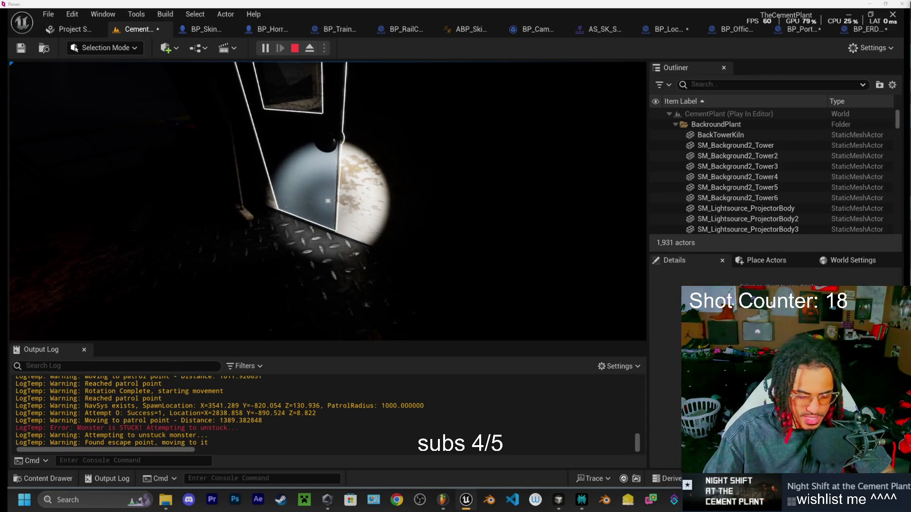
pyautogui.press('Escape')
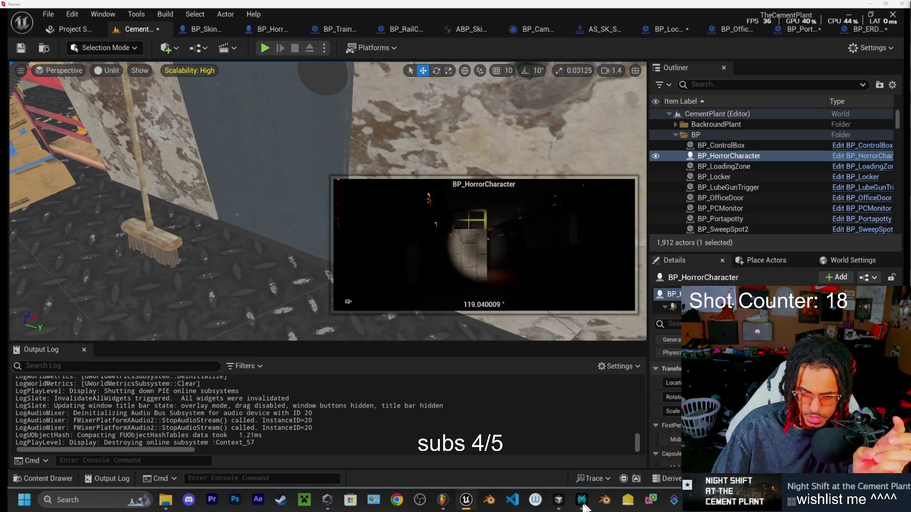
# - Bring the Perplexity chat, then the ElevenLabs sound effects history, to the front
pyautogui.click(582, 507)
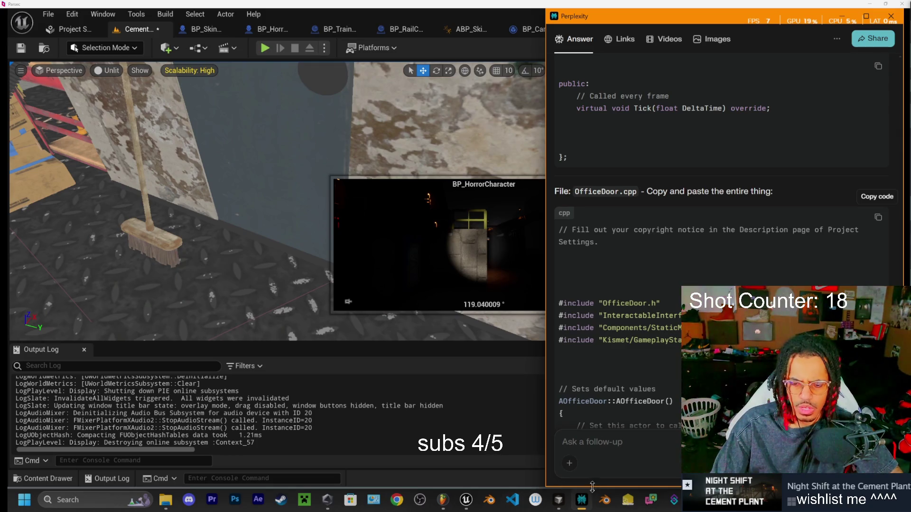
pyautogui.click(443, 500)
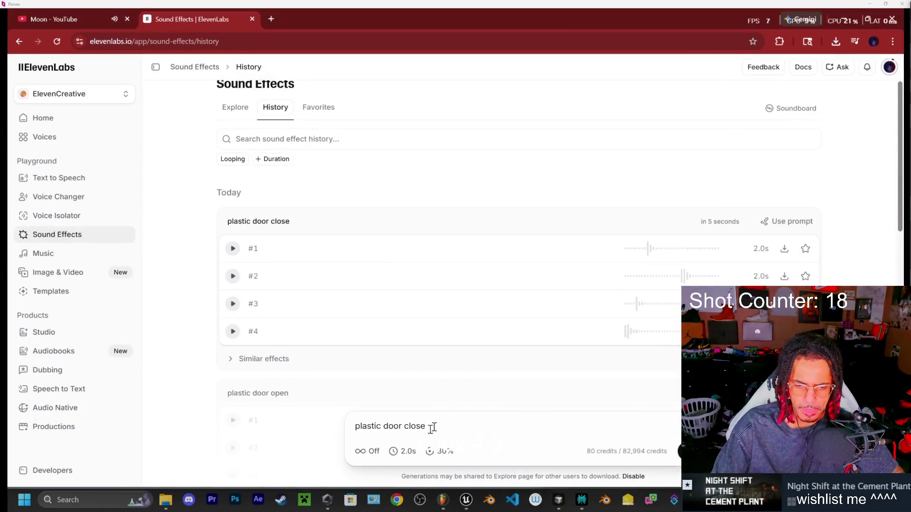
# - Prompt 'clinker material filling up a empty rail car at a cement plant', 10.2s, looping on, and generate
pyautogui.moveTo(429, 426); pyautogui.dragTo(294, 420)
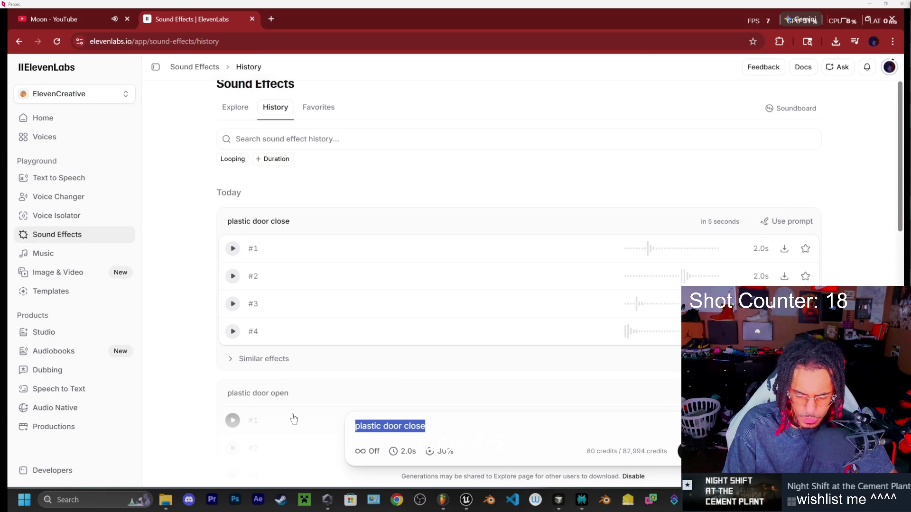
pyautogui.write('clinker material f')
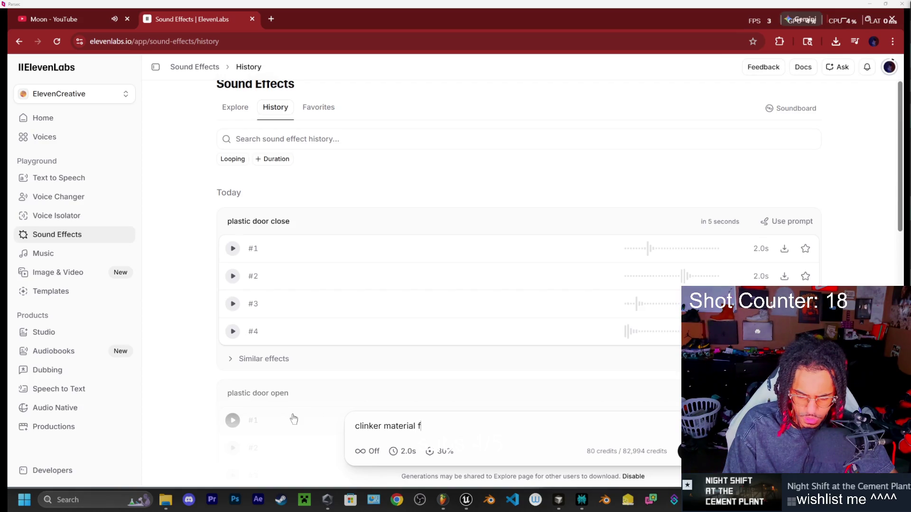
pyautogui.write('illing up a e')
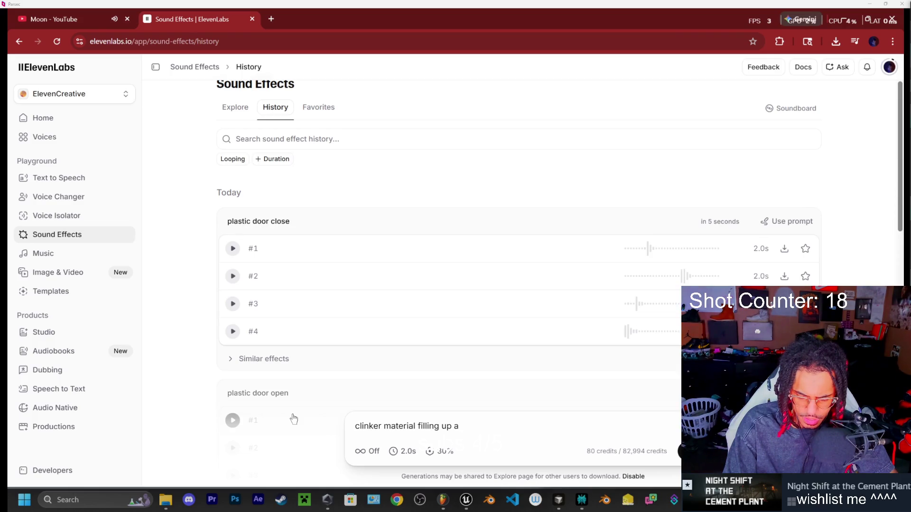
pyautogui.write('mpty ')
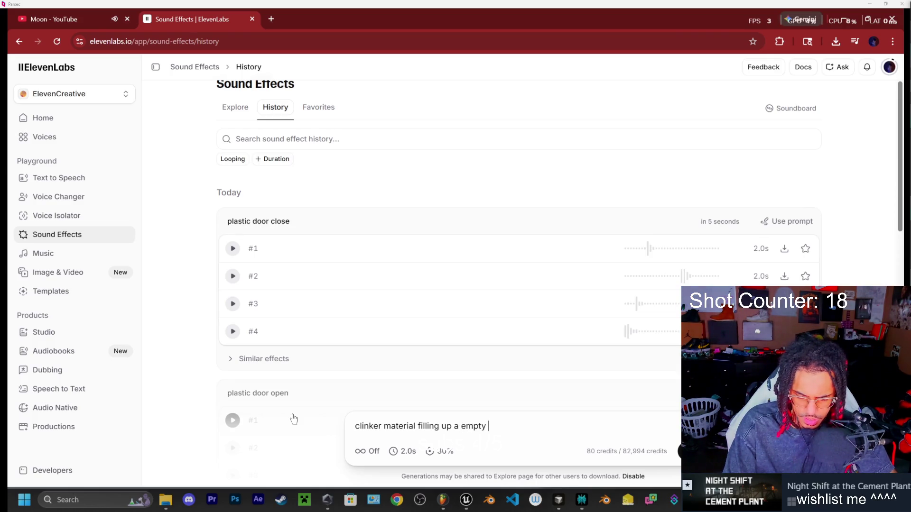
pyautogui.write('rail car a')
pyautogui.write('t a ce')
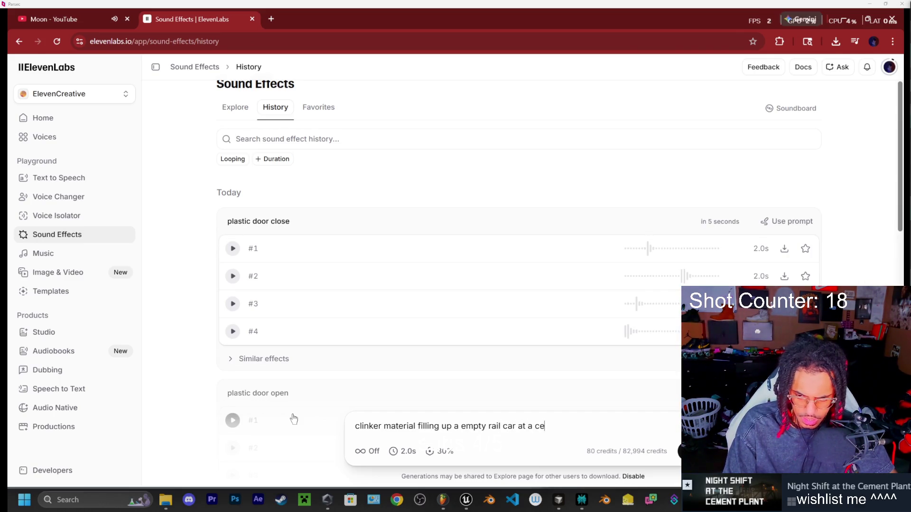
pyautogui.write('ment plant')
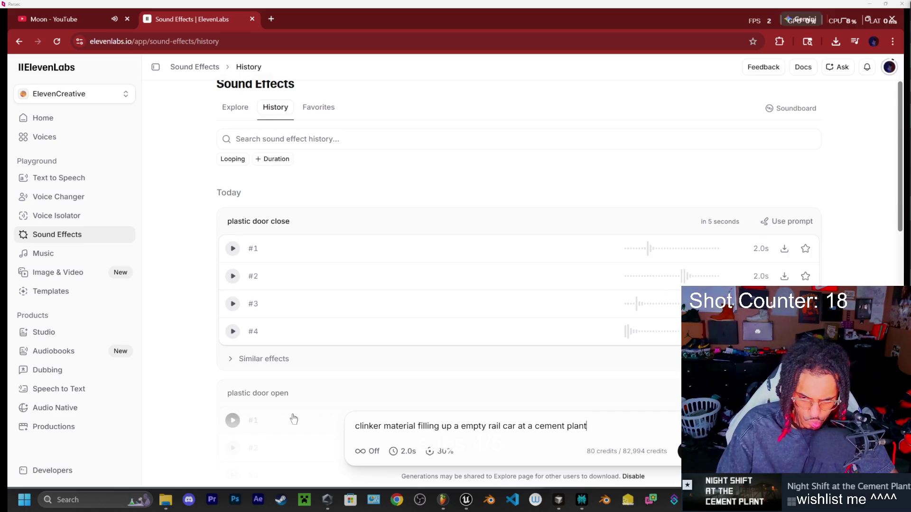
pyautogui.click(399, 452)
pyautogui.moveTo(361, 428)
pyautogui.mouseDown()
pyautogui.moveTo(494, 442)
pyautogui.moveTo(388, 429)
pyautogui.mouseUp()
pyautogui.click(368, 451)
pyautogui.click(368, 452)
pyautogui.click(687, 451)
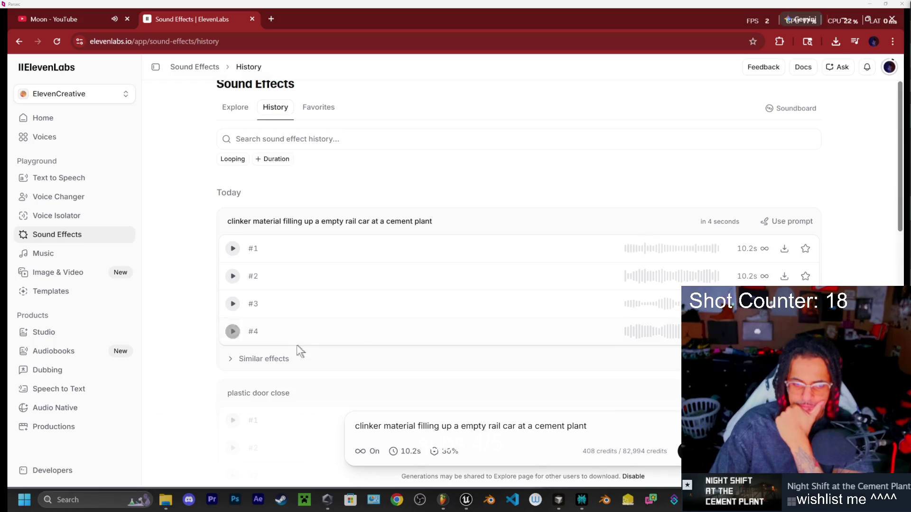
# - Play the generated clinker variations #4, #3, #2 and #1 in turn, then stop #1
pyautogui.click(232, 332)
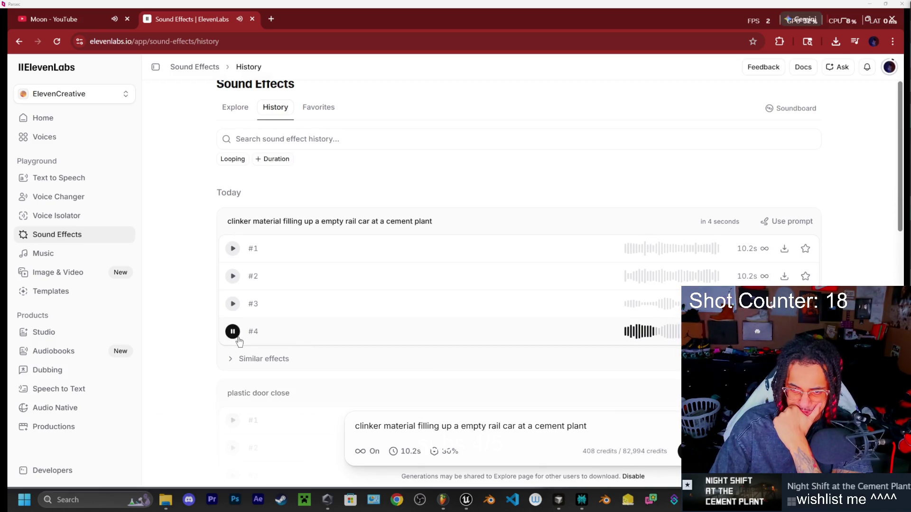
pyautogui.click(233, 310)
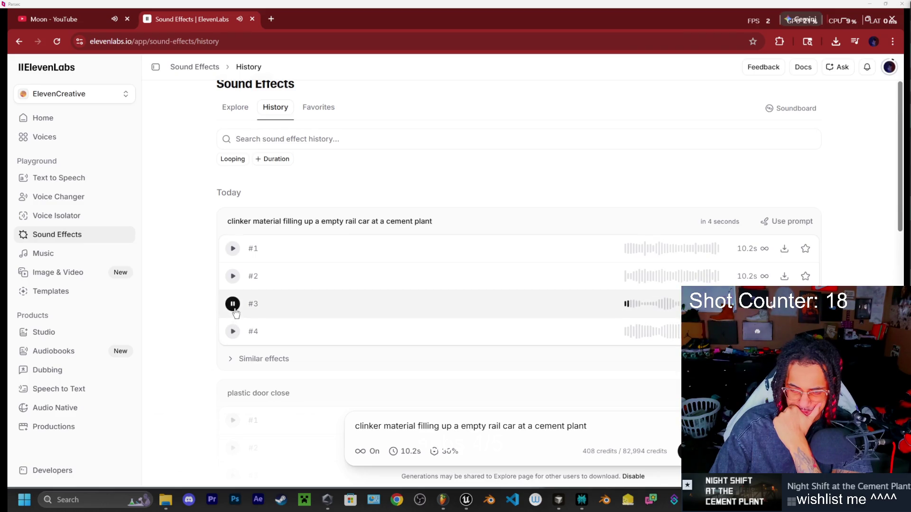
pyautogui.click(234, 278)
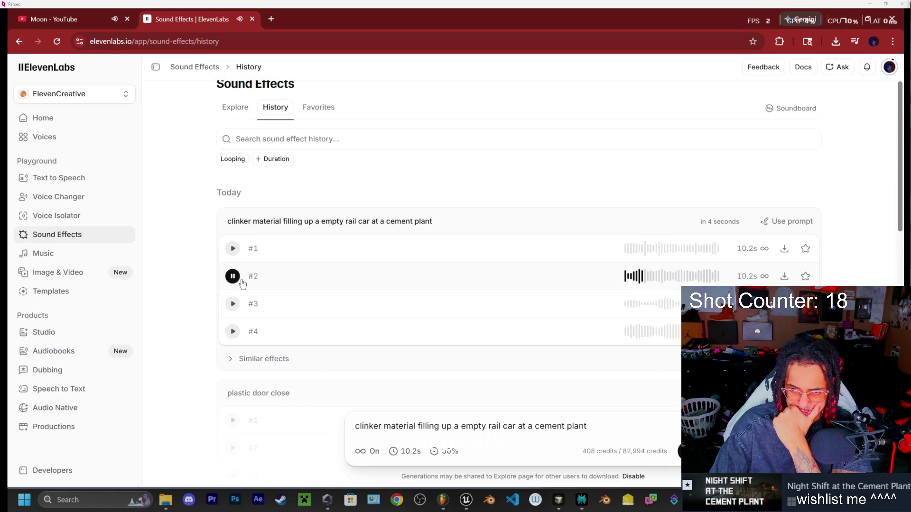
pyautogui.click(232, 250)
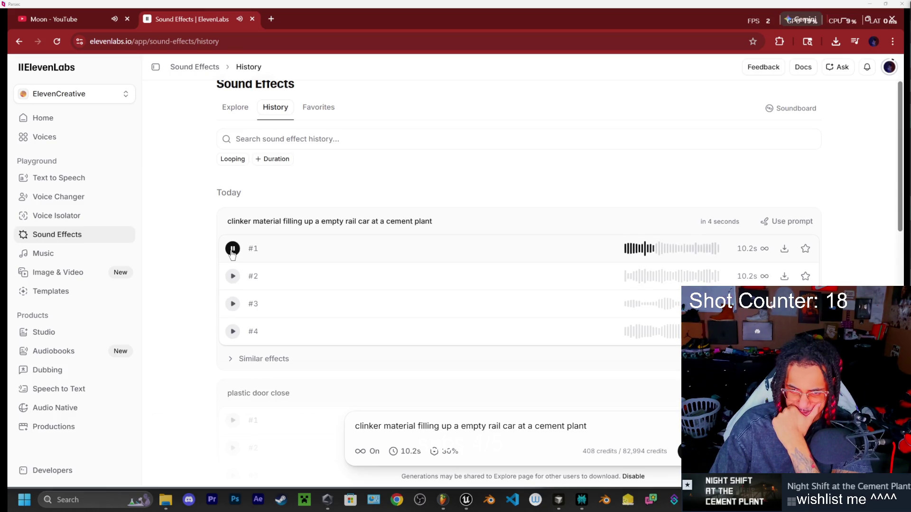
pyautogui.click(232, 251)
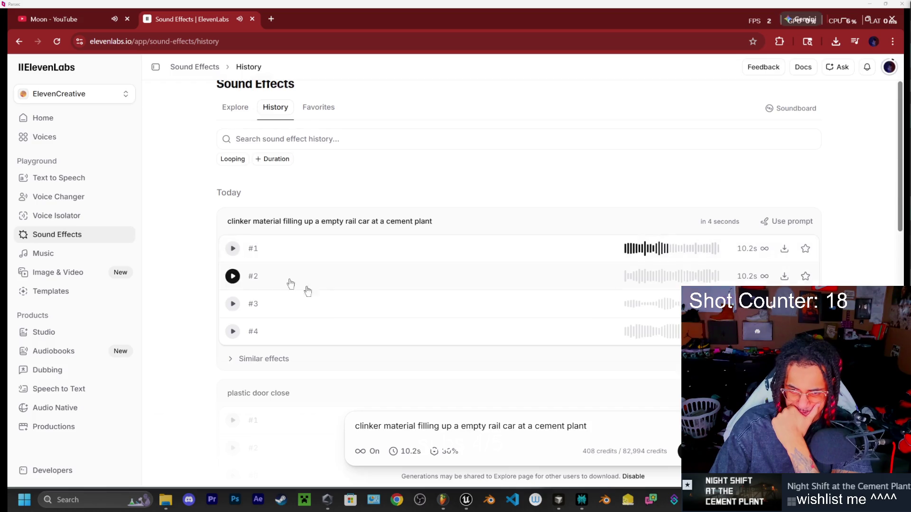
# - In a new maximized Perplexity thread, start asking how to describe a game SFX for ElevenLabs
pyautogui.click(581, 500)
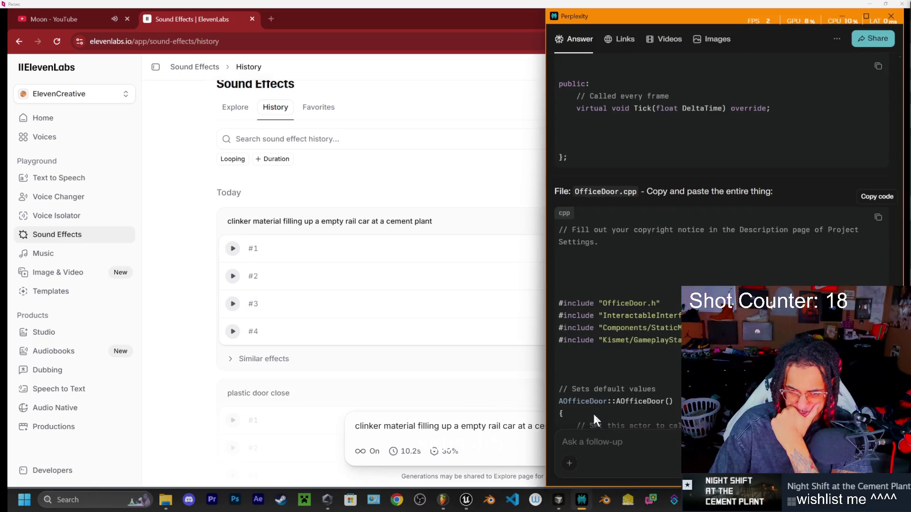
pyautogui.click(866, 18)
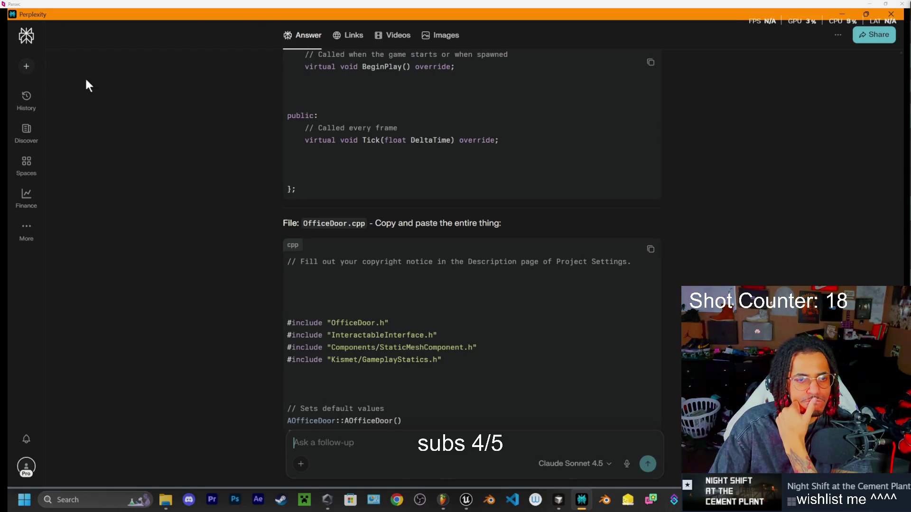
pyautogui.hotkey('ctrl', 'i')
pyautogui.click(349, 233)
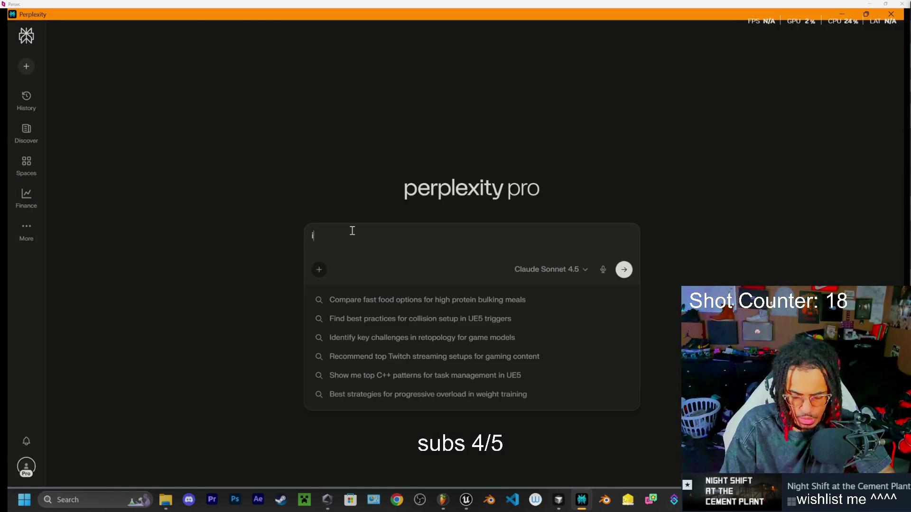
pyautogui.write('im using 11labs to create ')
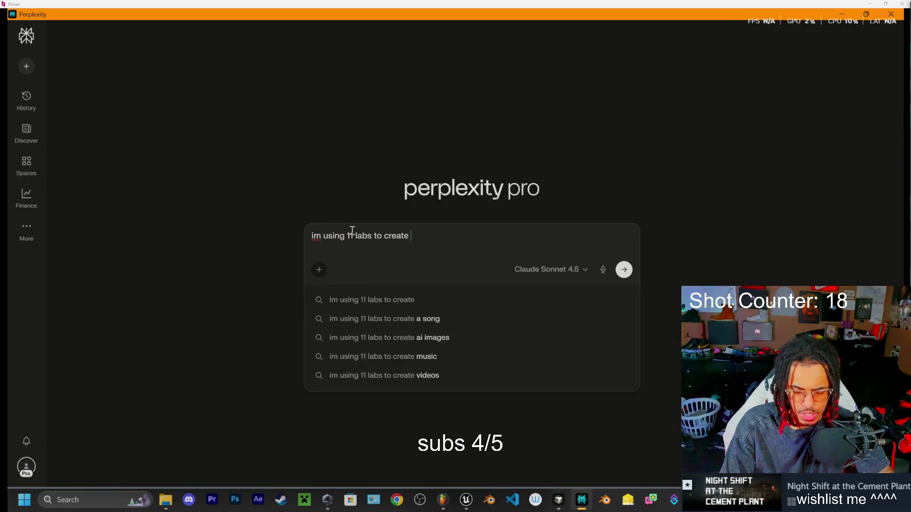
pyautogui.write('sound sfc')
pyautogui.press('BackSpace')
pyautogui.write('x for my game and i need to explain to t')
pyautogui.press('BackSpace')
pyautogui.write('it that')
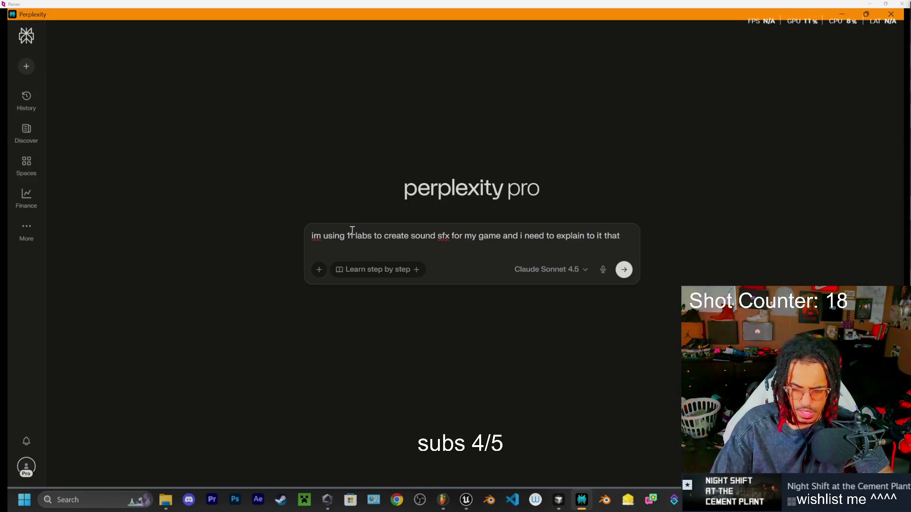
pyautogui.press('BackSpace')
pyautogui.press('BackSpace')
pyautogui.press('BackSpace')
pyautogui.write('e i')
pyautogui.press('BackSpace')
pyautogui.press('BackSpace')
pyautogui.write('sound')
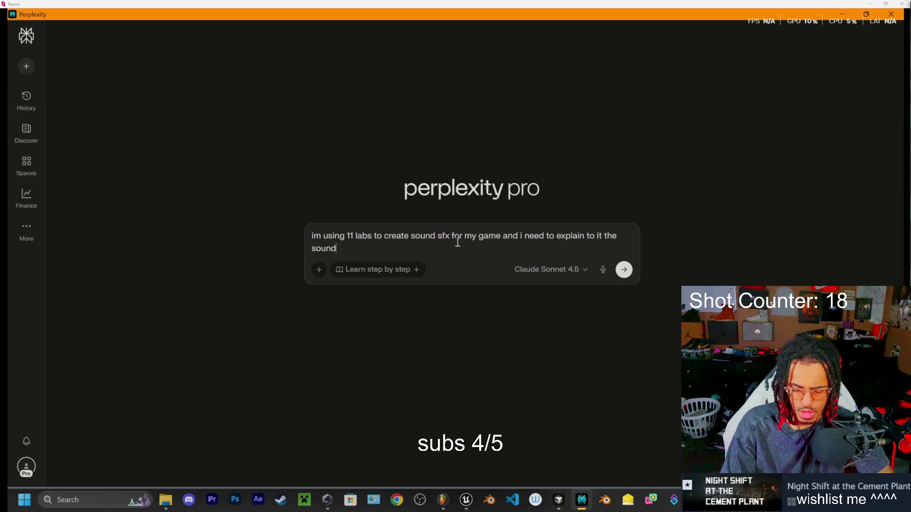
pyautogui.write(' i want which is basically')
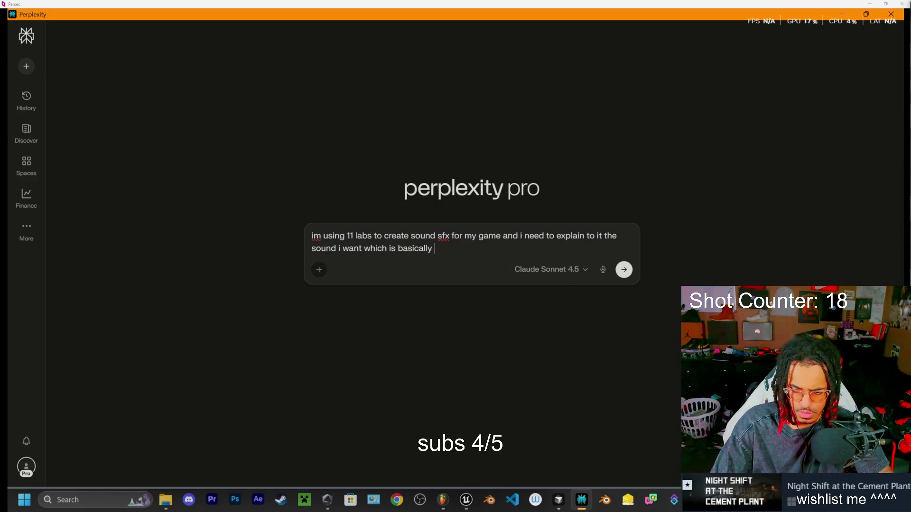
# - Copy the current ElevenLabs clinker prompt and paste it into the Perplexity question
pyautogui.hotkey('alt', 'Tab')
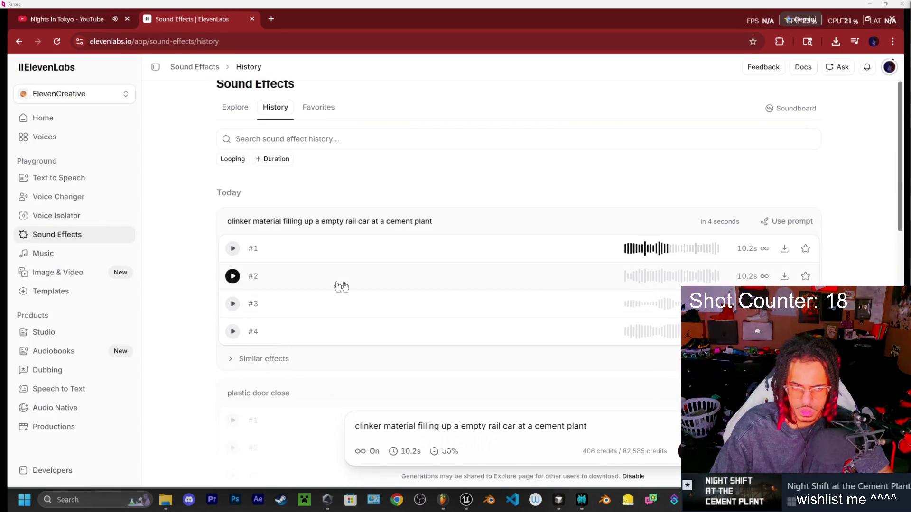
pyautogui.click(598, 423)
pyautogui.hotkey('ctrl', 'a')
pyautogui.hotkey('ctrl', 'c')
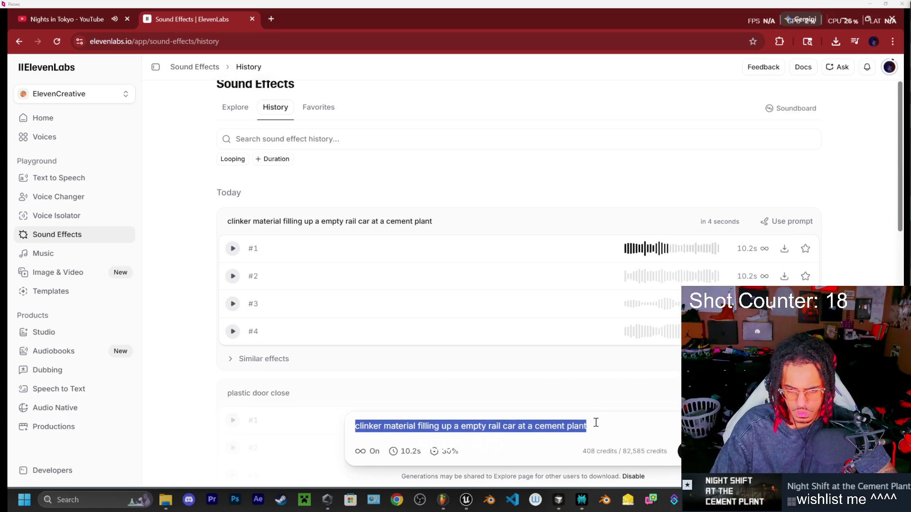
pyautogui.click(582, 500)
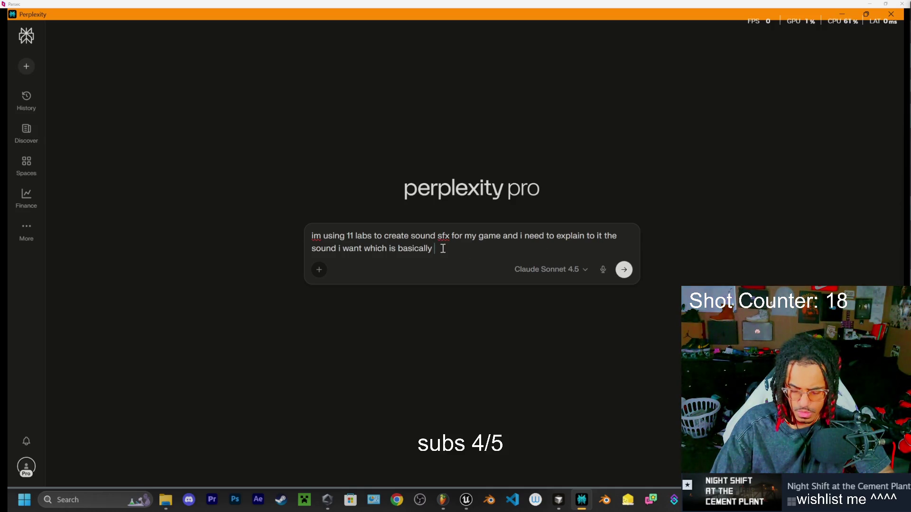
pyautogui.hotkey('ctrl', 'v')
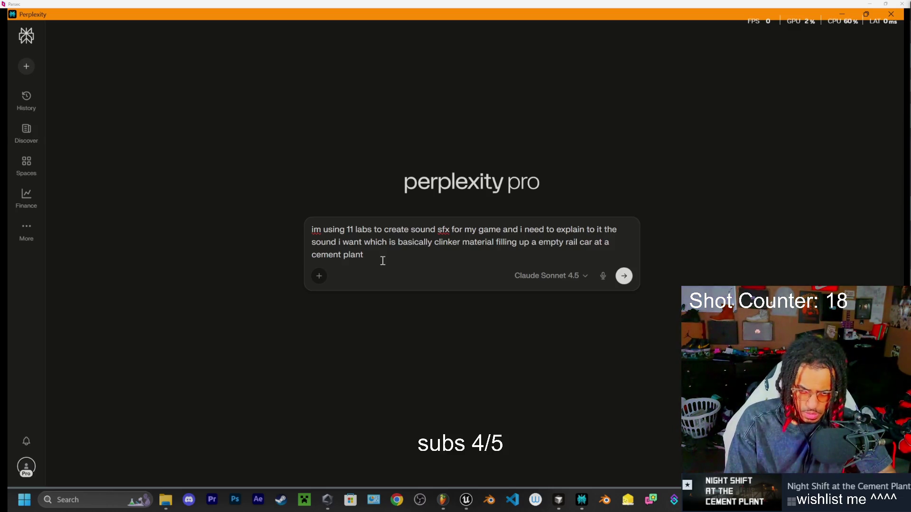
# - Finish the question asking for a better prompt to get the wanted sound, and submit it
pyautogui.write(' h')
pyautogui.write('ow can i exl')
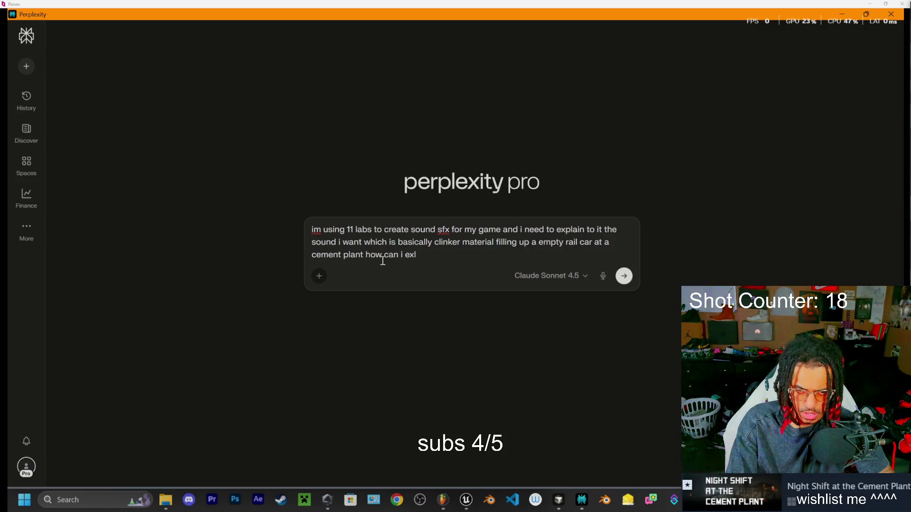
pyautogui.press('BackSpace')
pyautogui.write('plain this ')
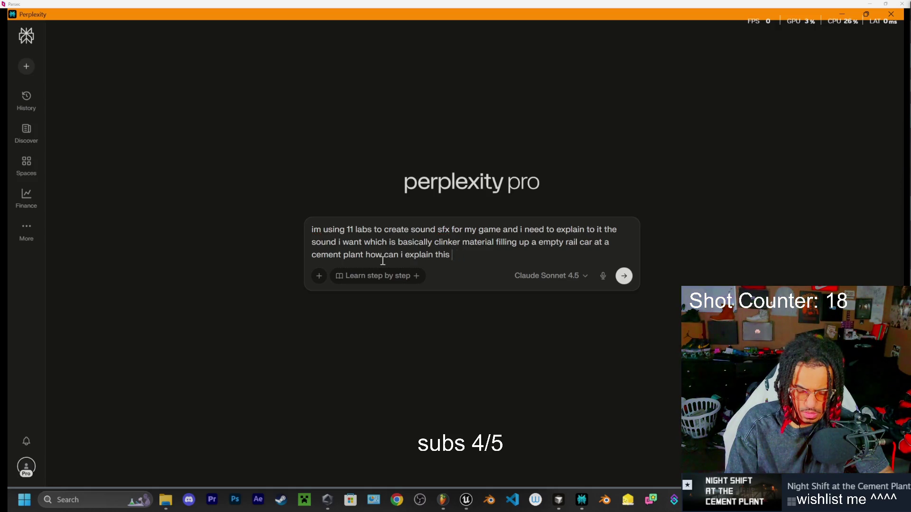
pyautogui.write('in the promo')
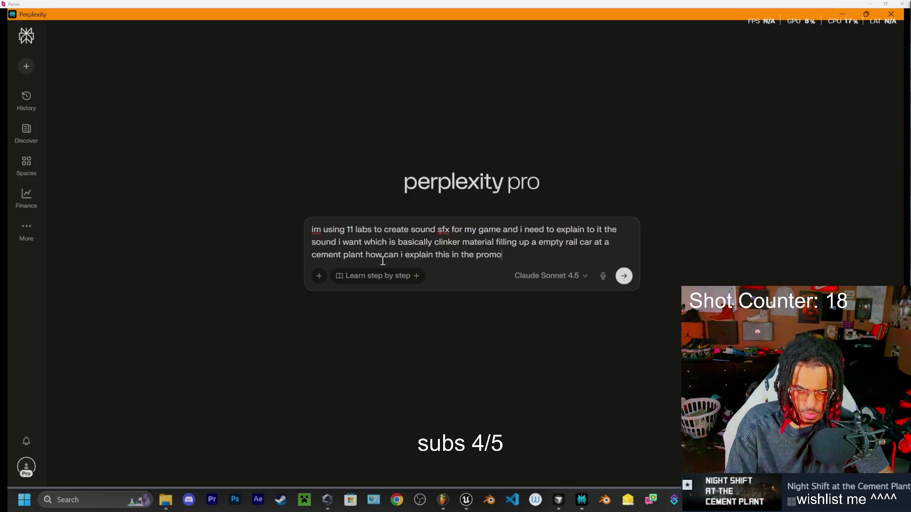
pyautogui.write('t be')
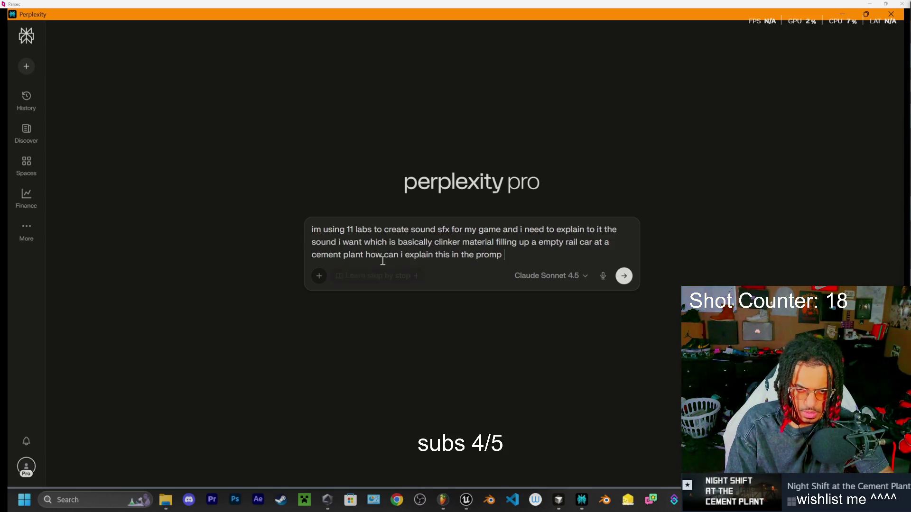
pyautogui.write('tter ')
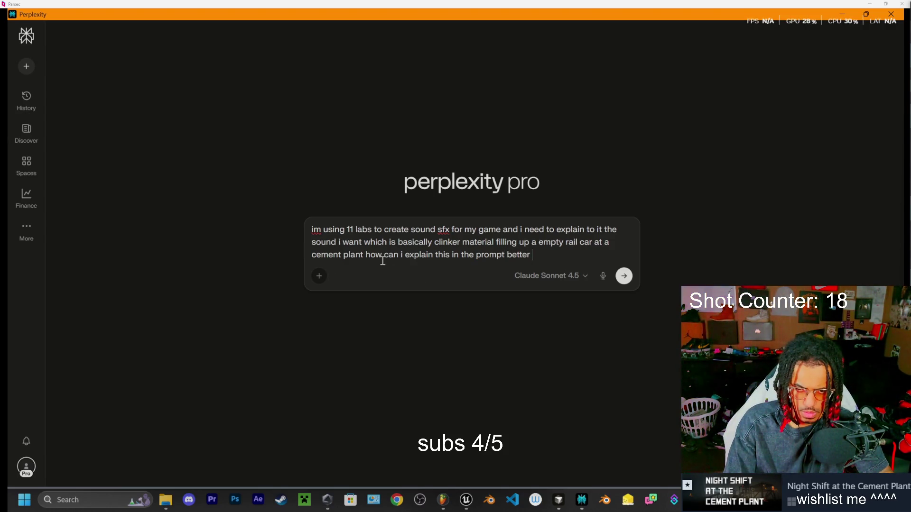
pyautogui.write('so i c')
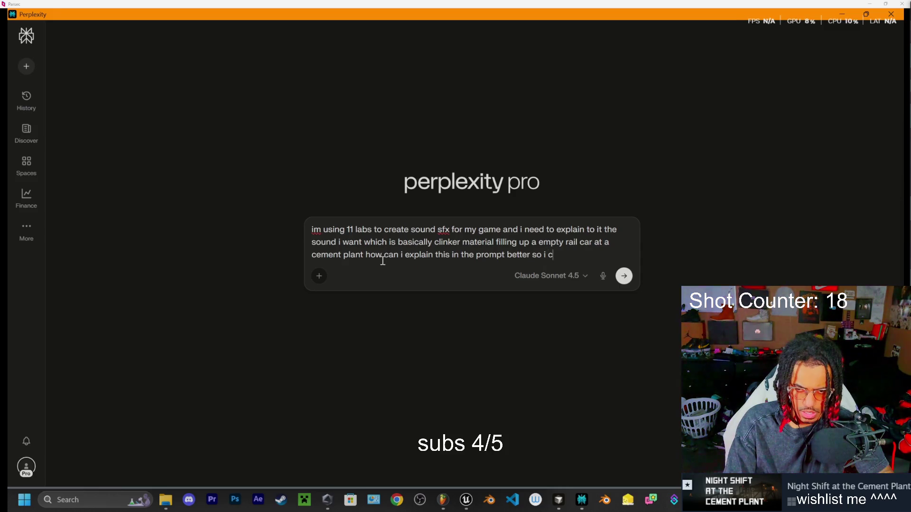
pyautogui.write('an get the ')
pyautogui.write('so')
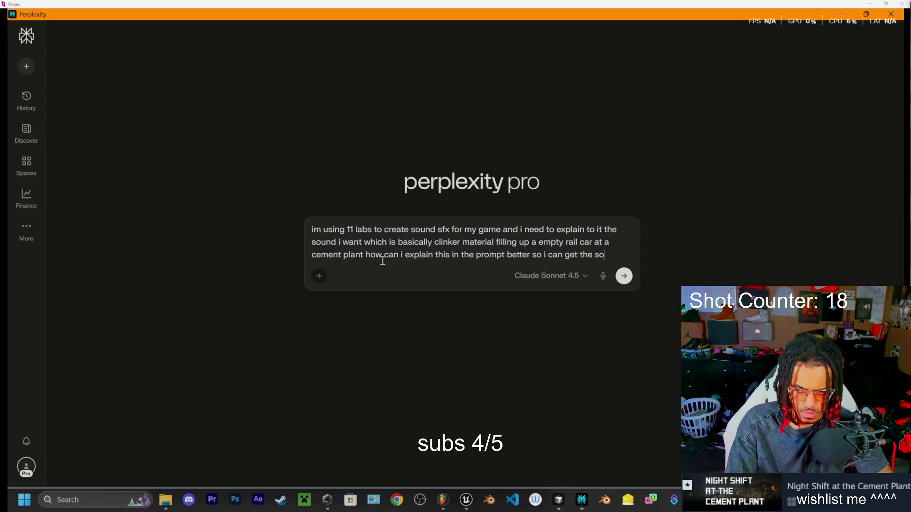
pyautogui.press('BackSpace')
pyautogui.write('und i ')
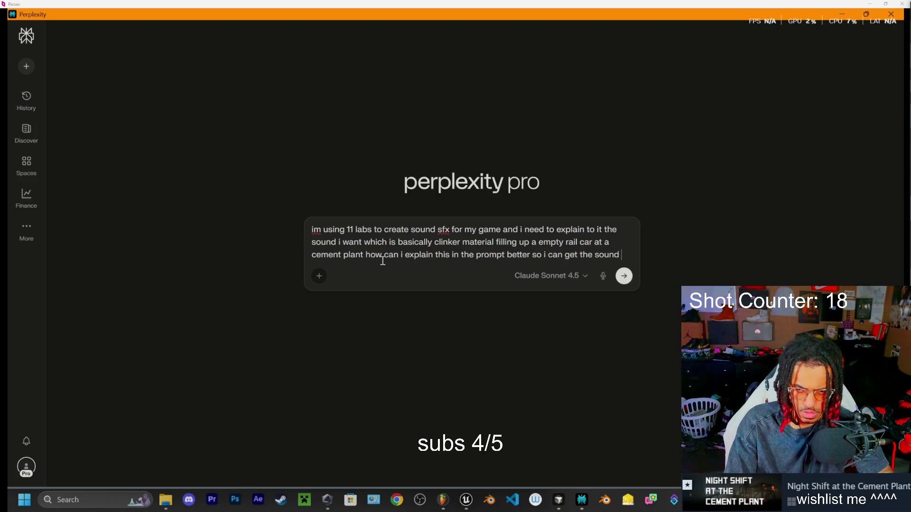
pyautogui.write('want')
pyautogui.write('?')
pyautogui.press('Return')
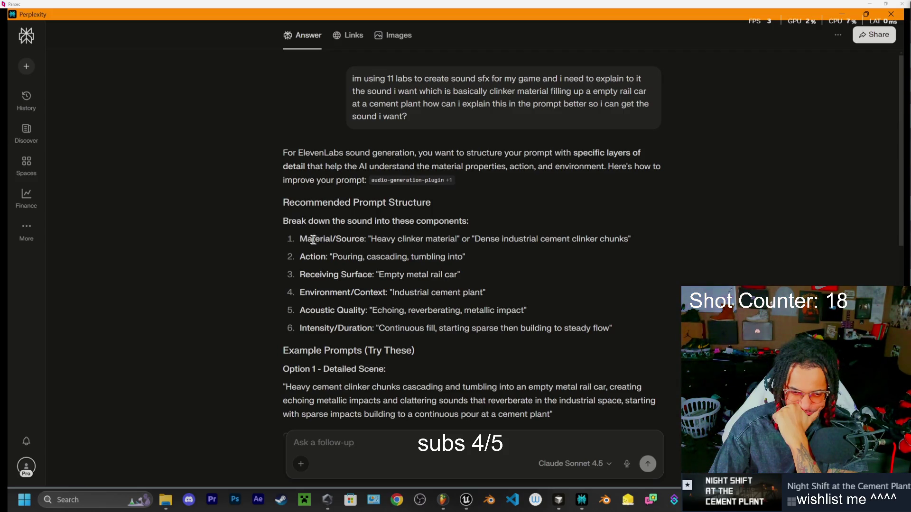
# - Scroll through Perplexity's answer and select the detailed Option 1 scene prompt for ElevenLabs
pyautogui.scroll(-2, 351, 284)
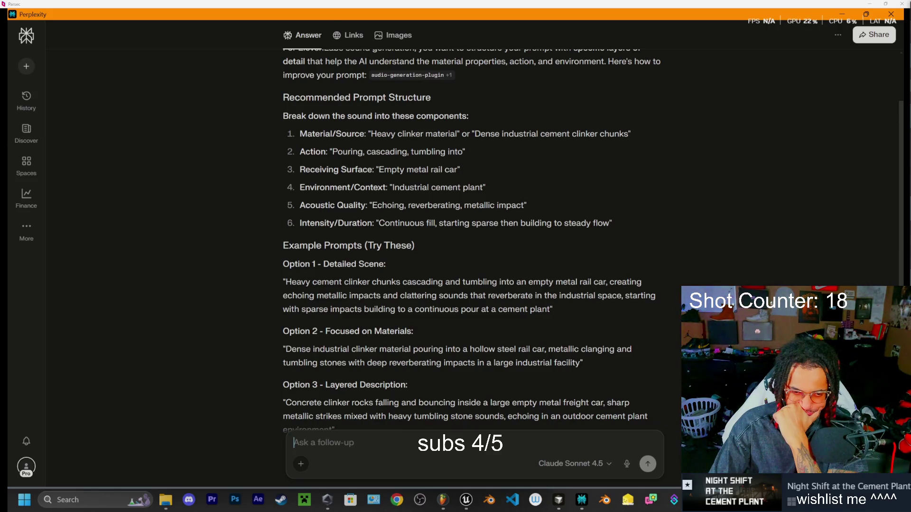
pyautogui.moveTo(284, 282); pyautogui.dragTo(569, 309)
pyautogui.hotkey('ctrl', 'c')
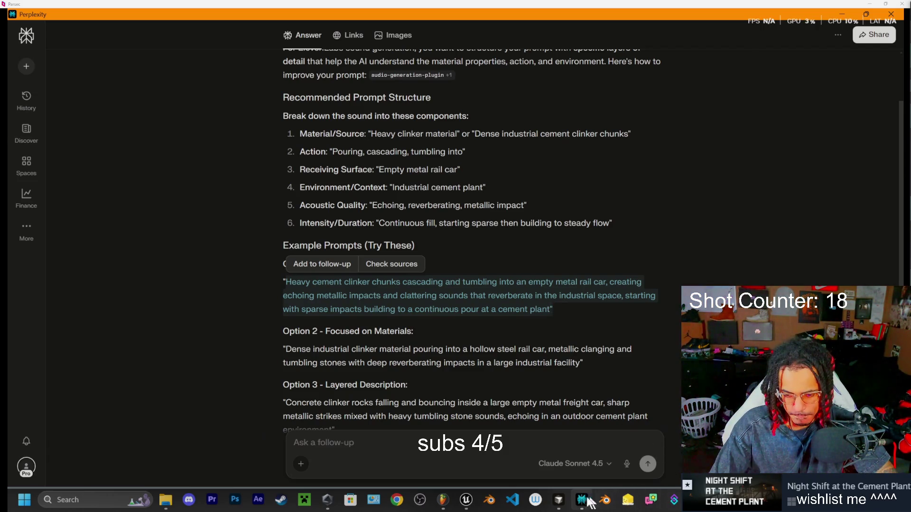
pyautogui.moveTo(581, 497)
pyautogui.scroll(-5, 373, 194)
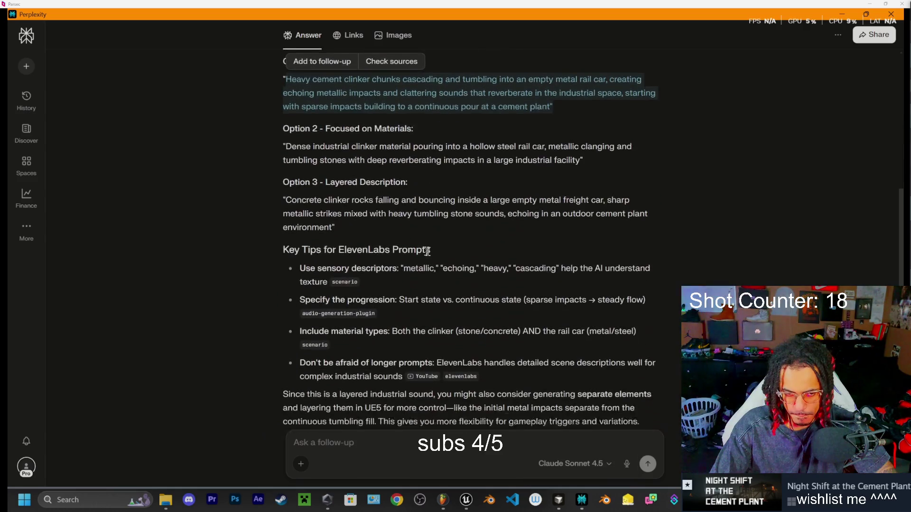
pyautogui.scroll(-1, 350, 305)
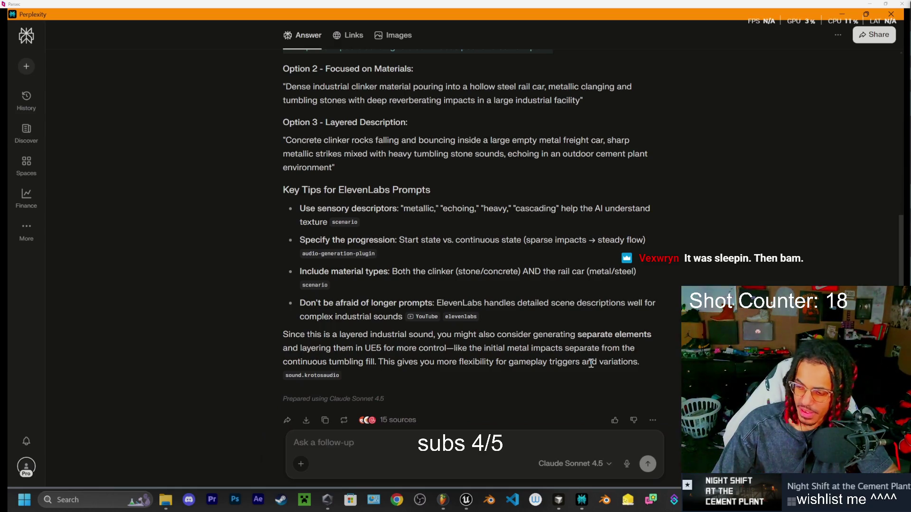
pyautogui.hotkey('alt', 'Tab')
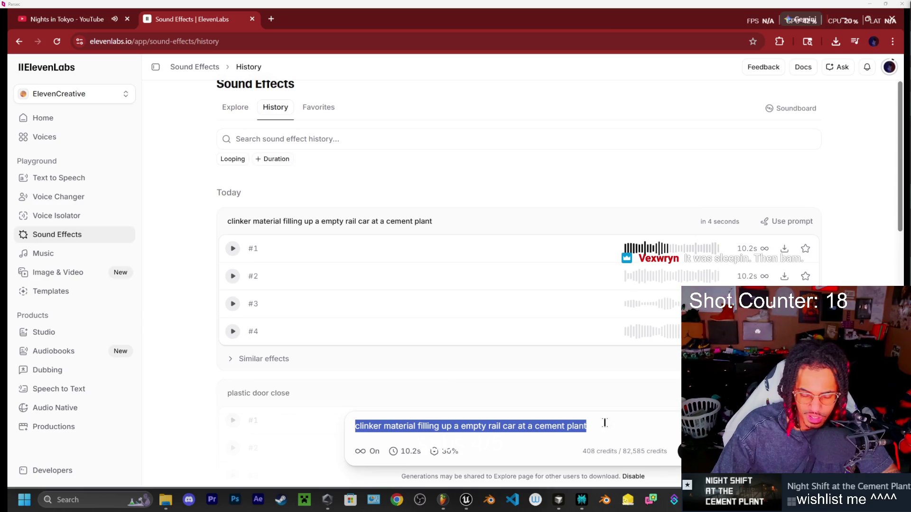
# - Paste Perplexity's detailed cascading-clinker rail car description into ElevenLabs and generate
pyautogui.hotkey('ctrl', 'v')
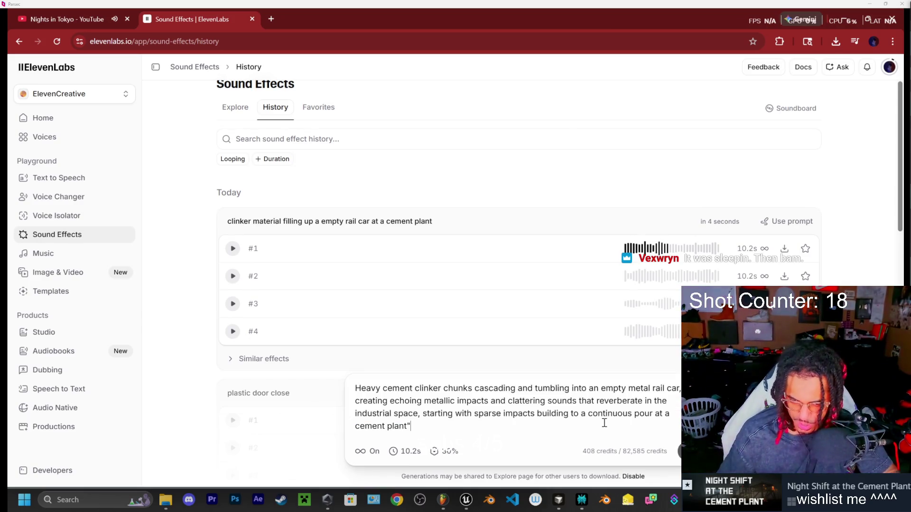
pyautogui.press('Return')
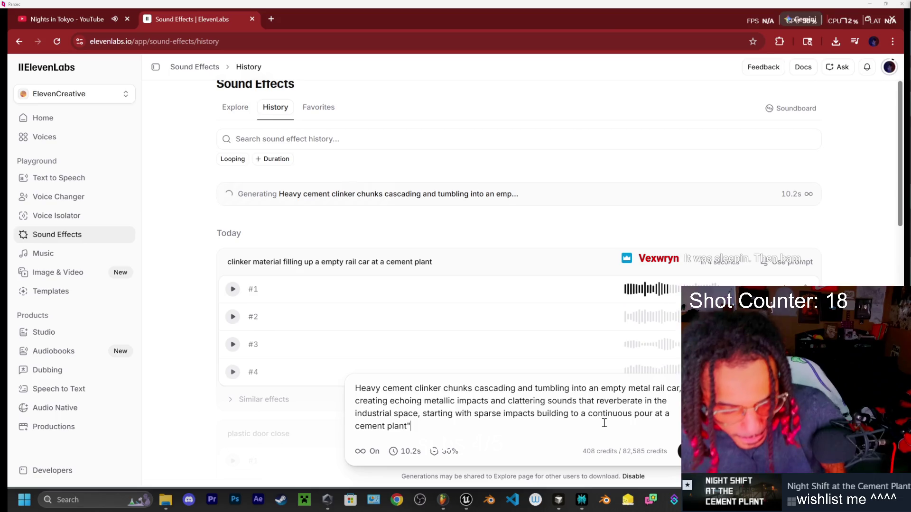